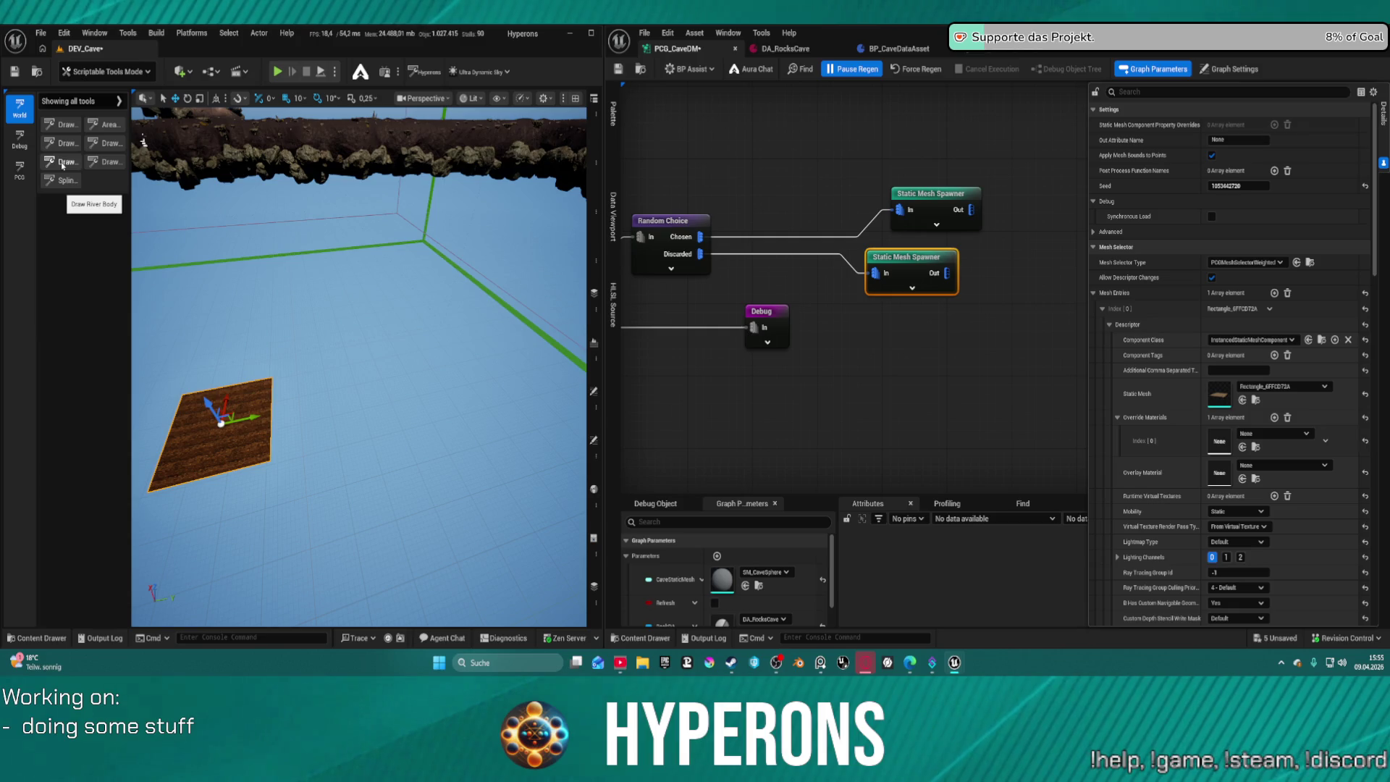
Draw a river body, give its mesh the M_River_Normal override material, and return to Selection Mode.
left_click(62, 163)
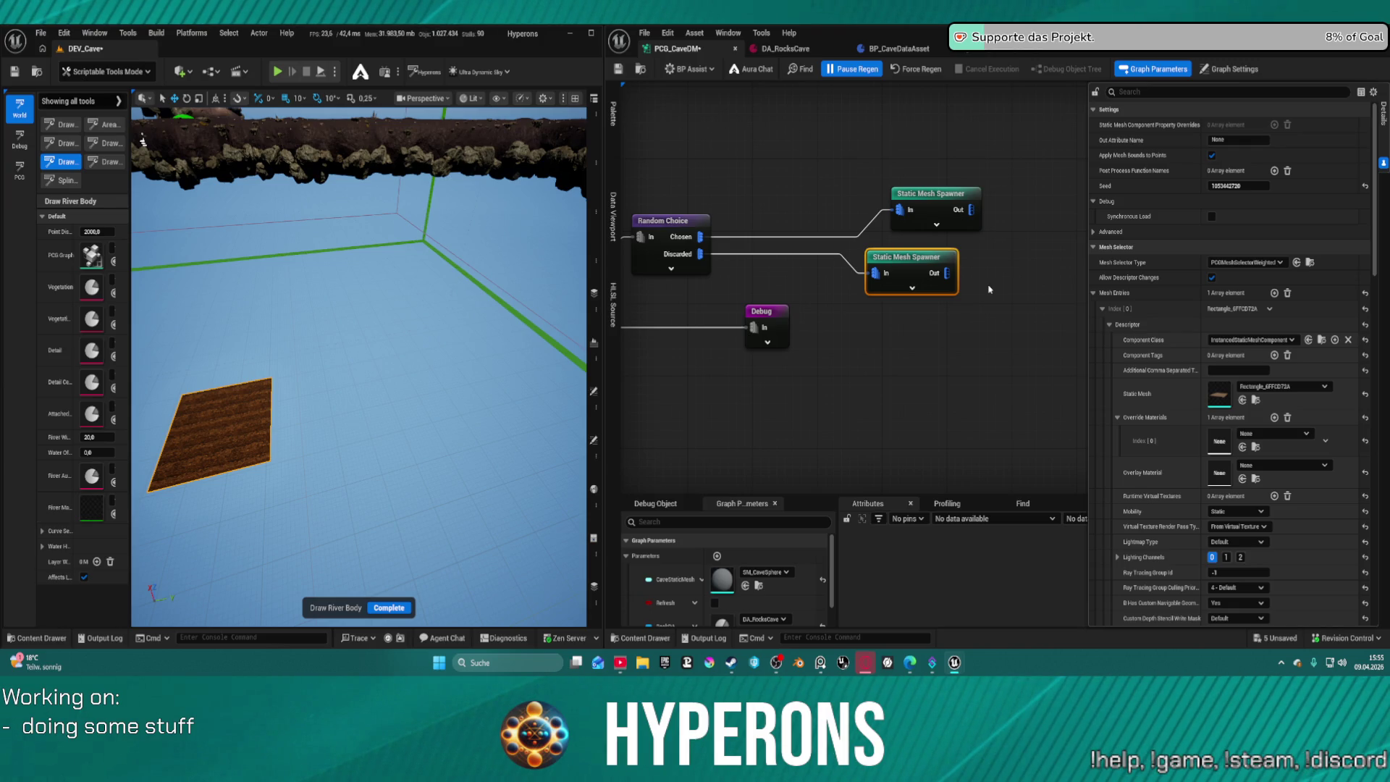
left_click(1150, 448, "shift")
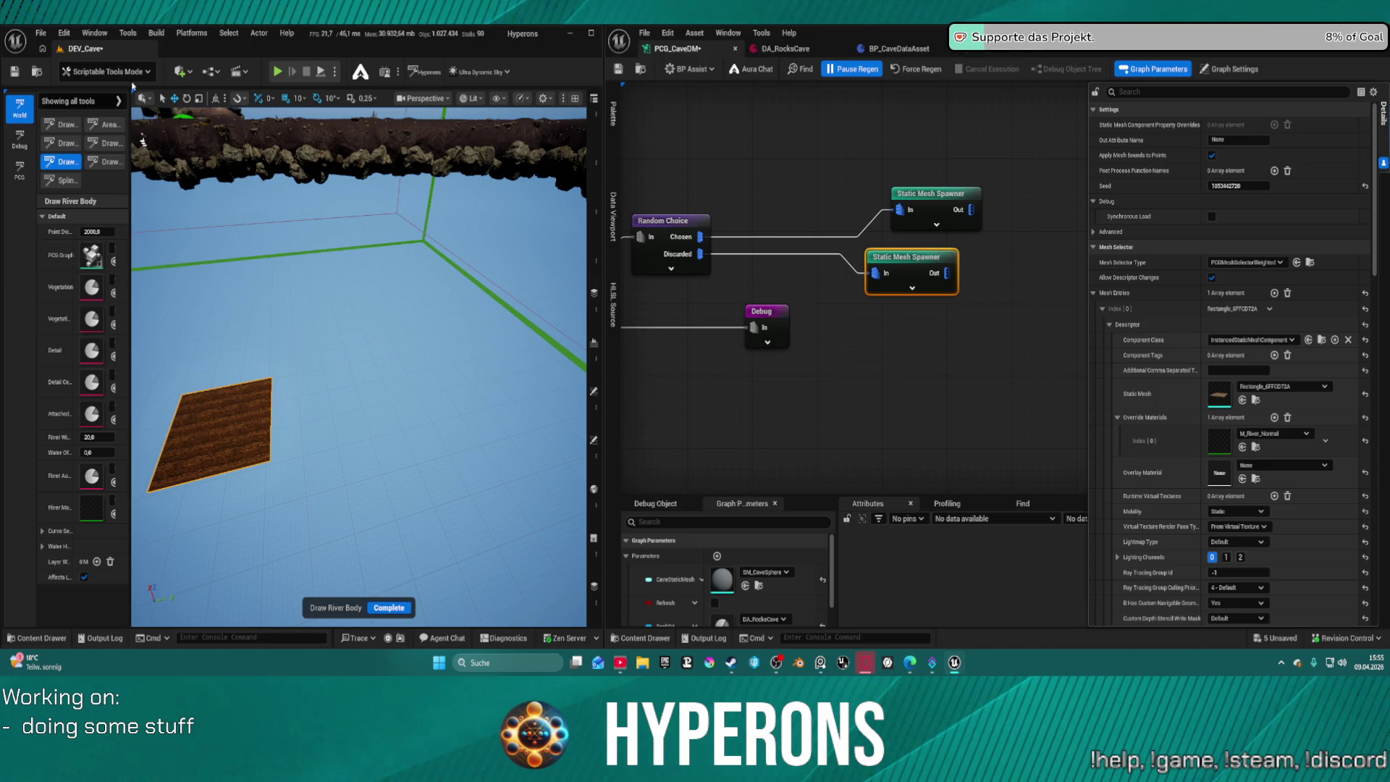
left_click(145, 99)
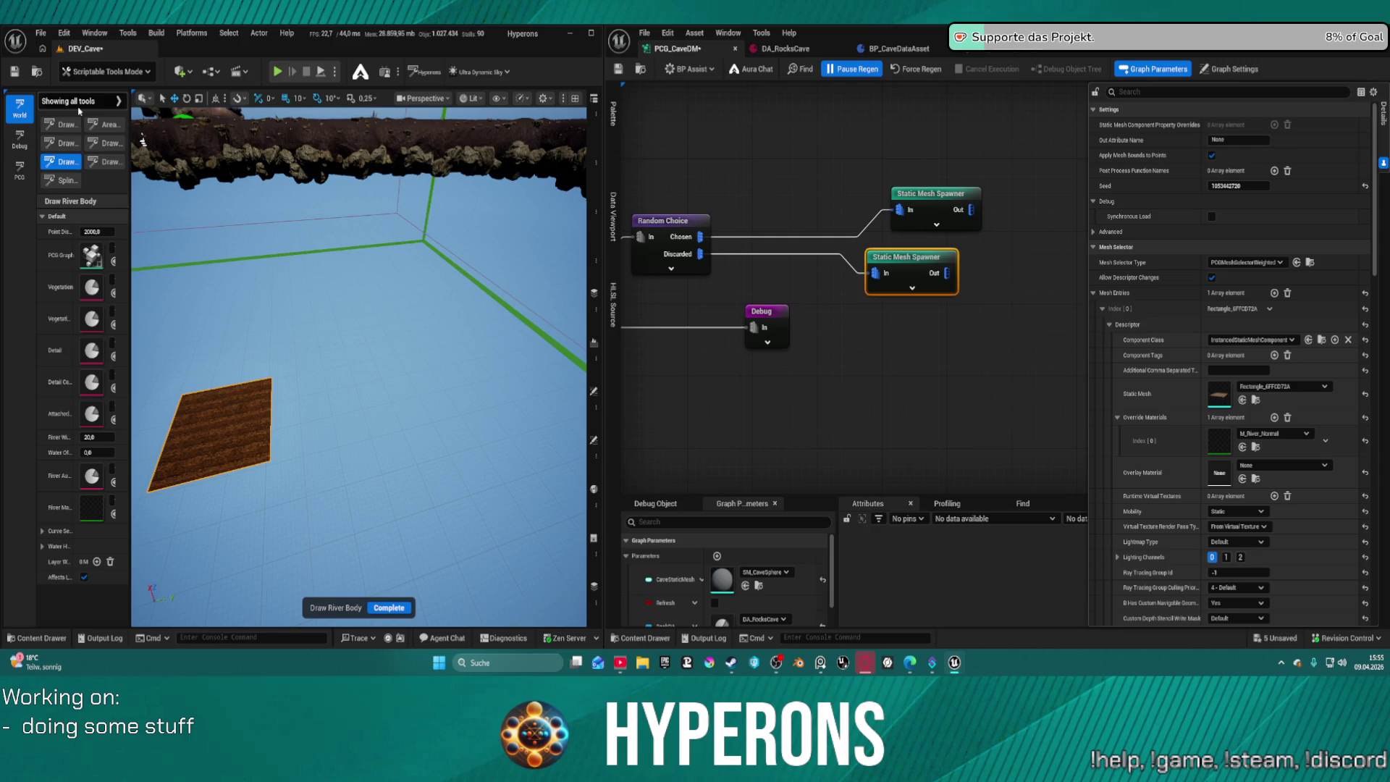
key("shift+1")
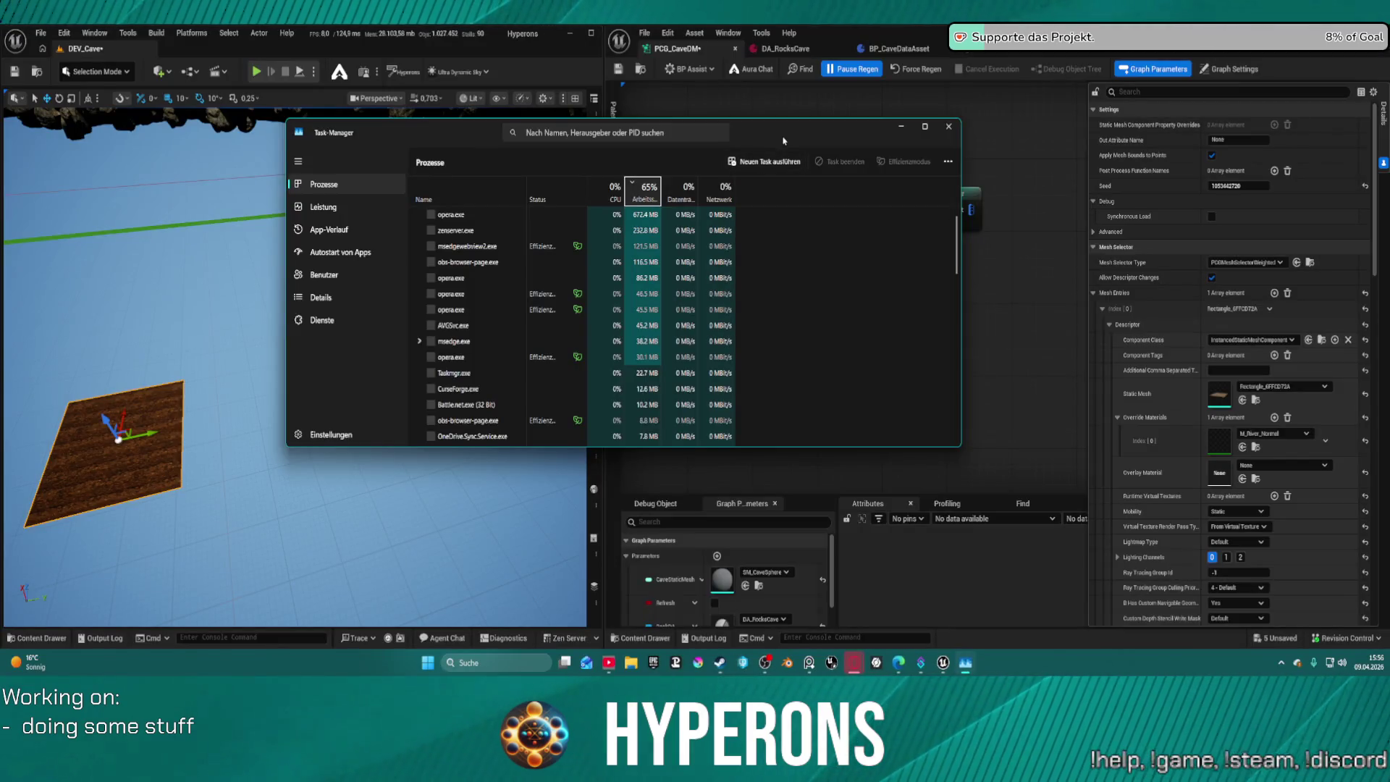
left_click_drag(783, 141, 782, 0)
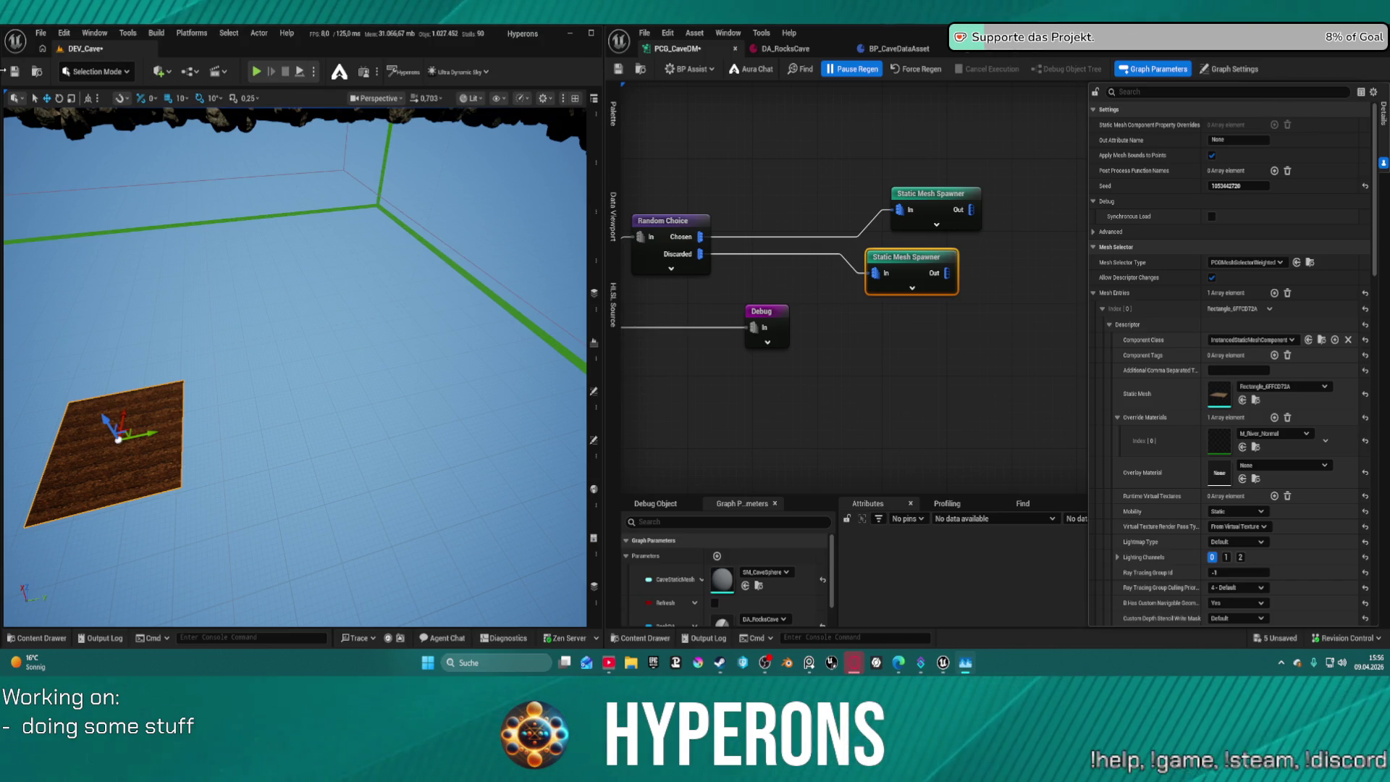
Save the DEV_Cave map from the level editor toolbar.
left_click(13, 72)
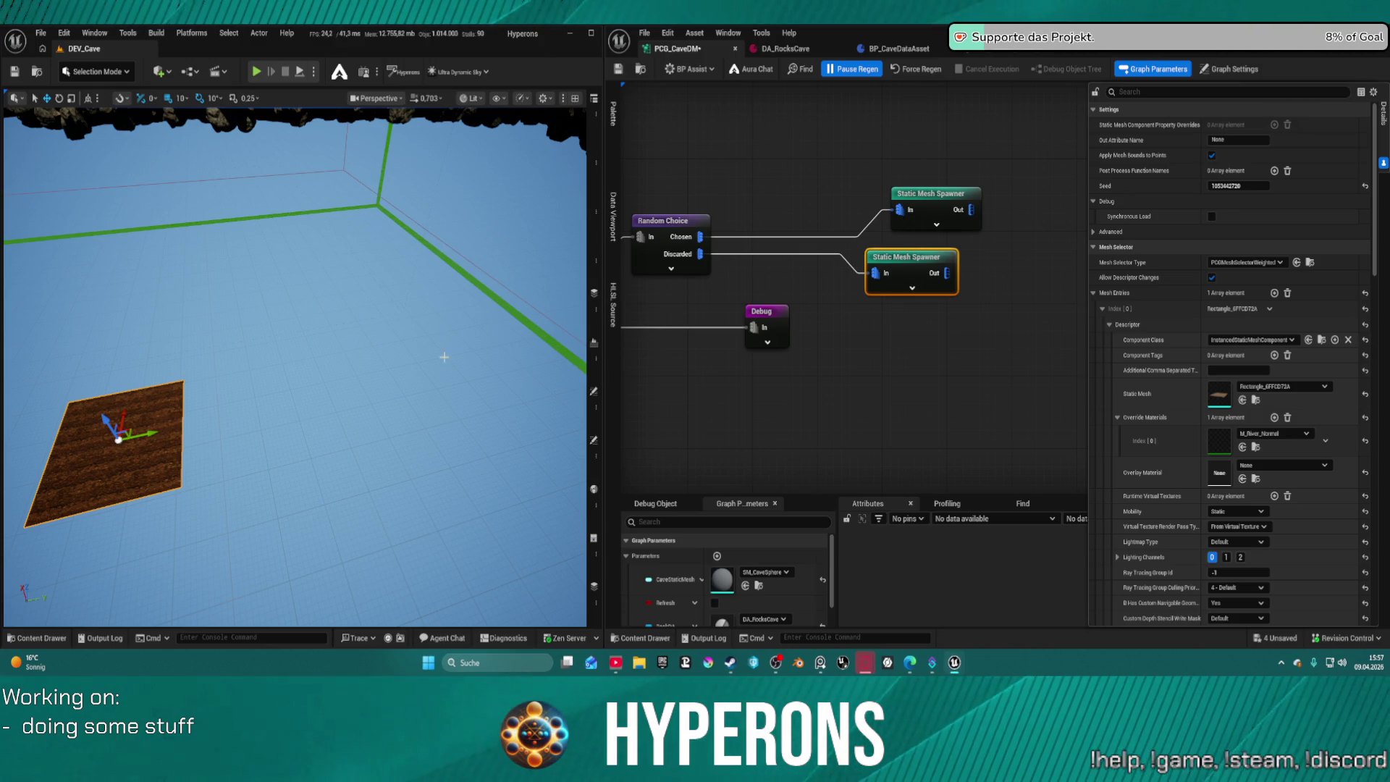
Frame the cave rock and inspect the upper and lower Static Mesh Spawner nodes.
mouse_move(444, 357)
left_mouse_down()
mouse_move(410, 279)
mouse_move(340, 298)
left_mouse_up()
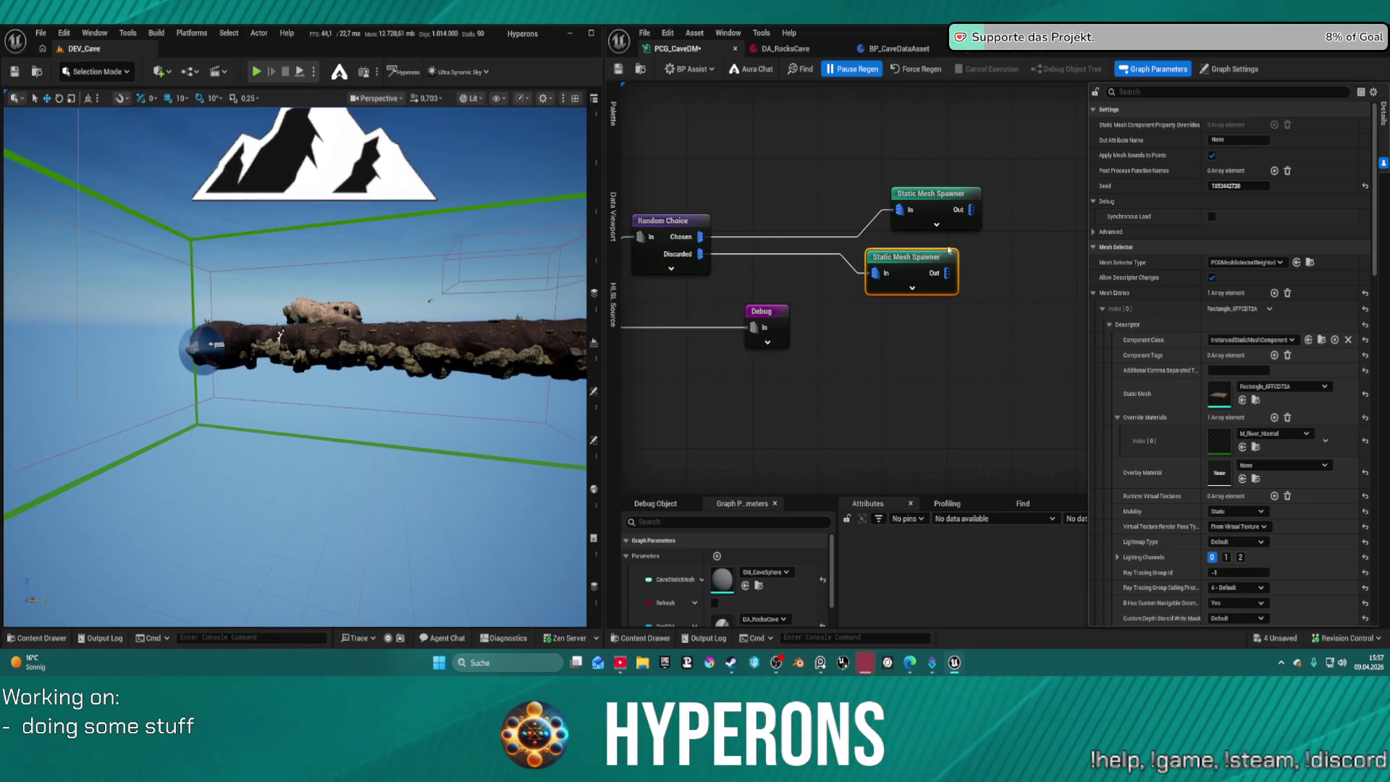
left_click_drag(943, 223, 927, 231)
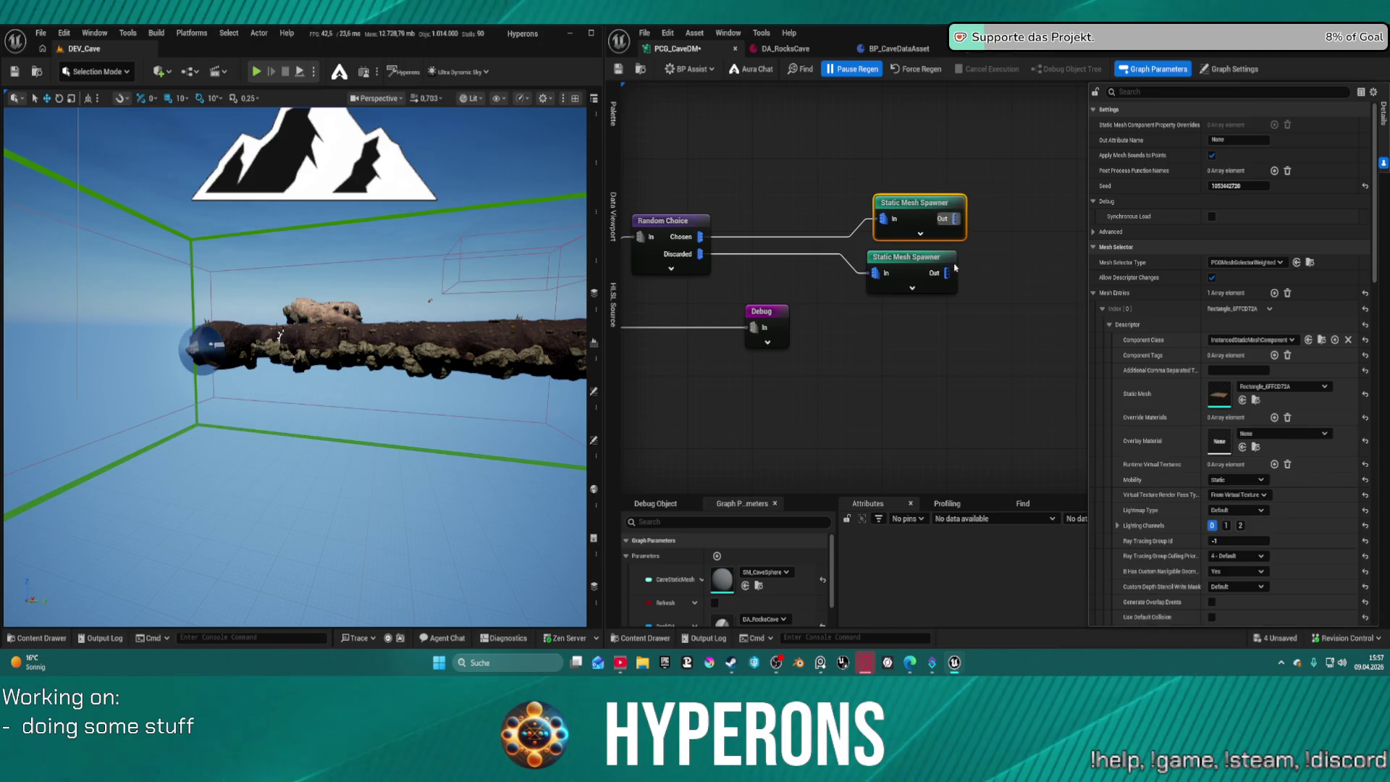
left_click(918, 271)
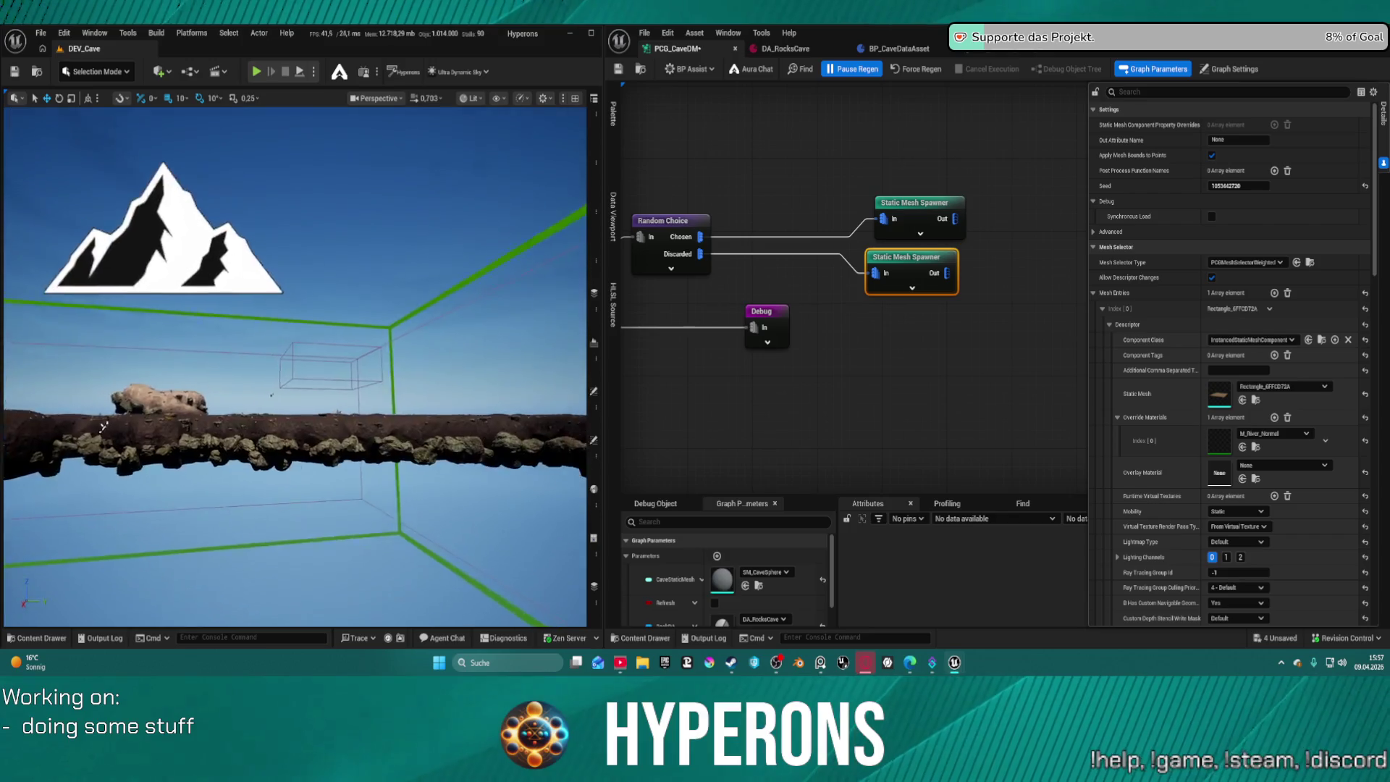
Fly the camera into the cave, turn off Pause Regen, and save all modified packages.
scroll(290, 362, "up", 3)
key("w")
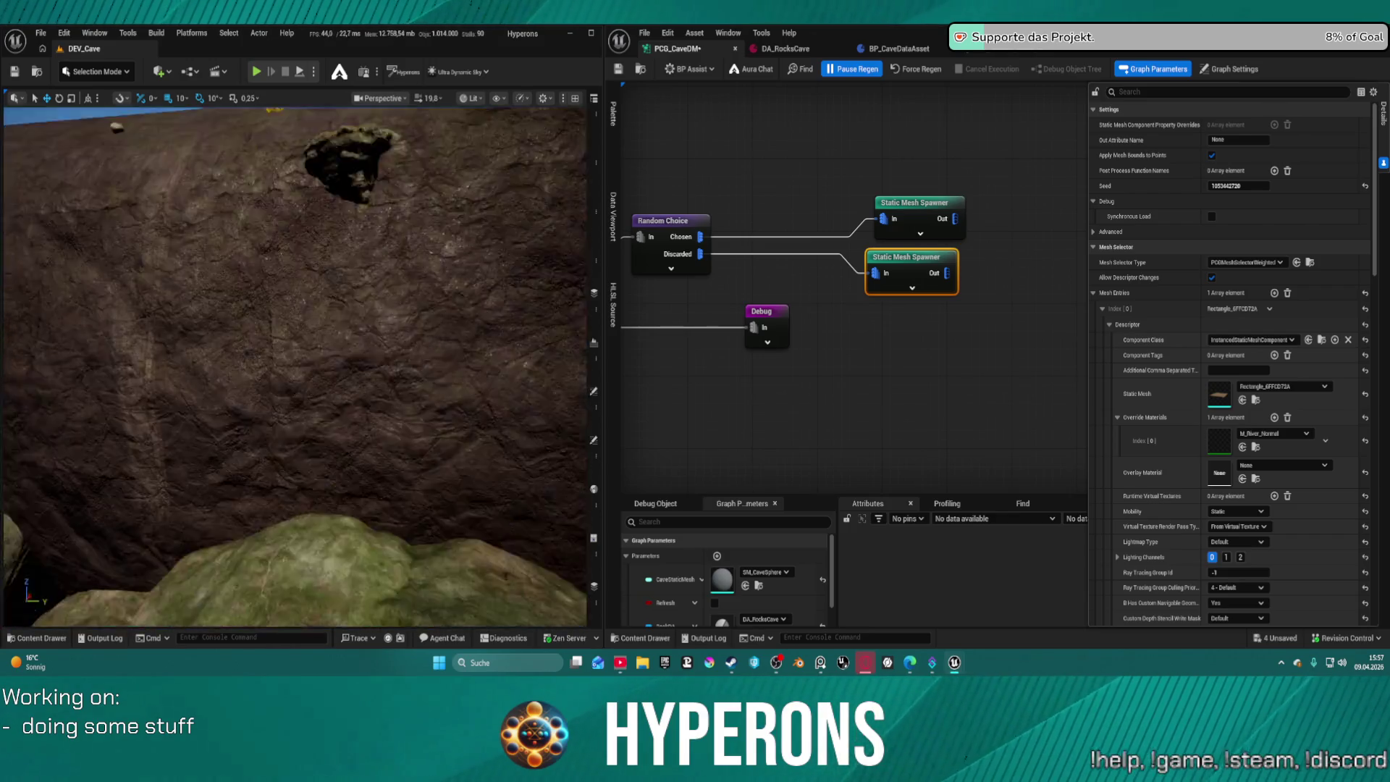
scroll(290, 362, "down", 3)
key("s")
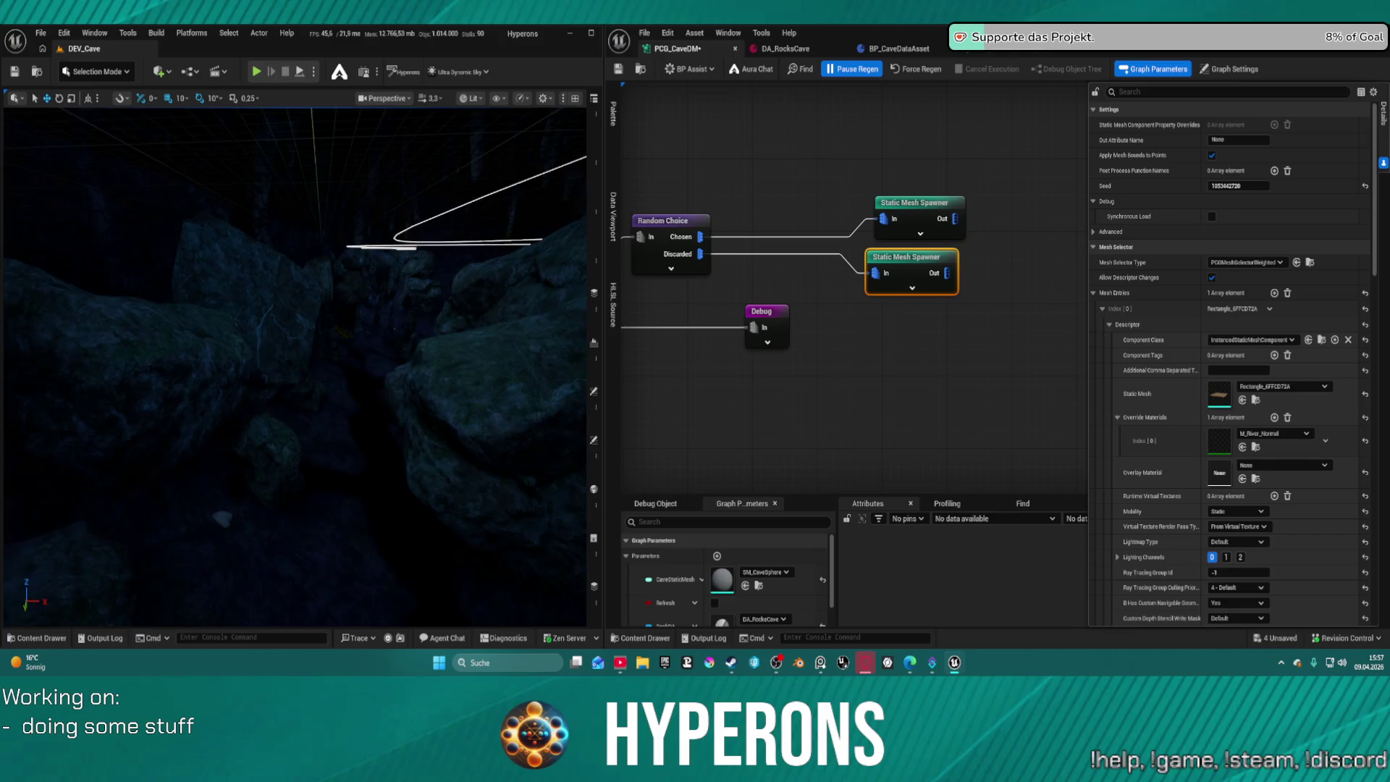
key("w")
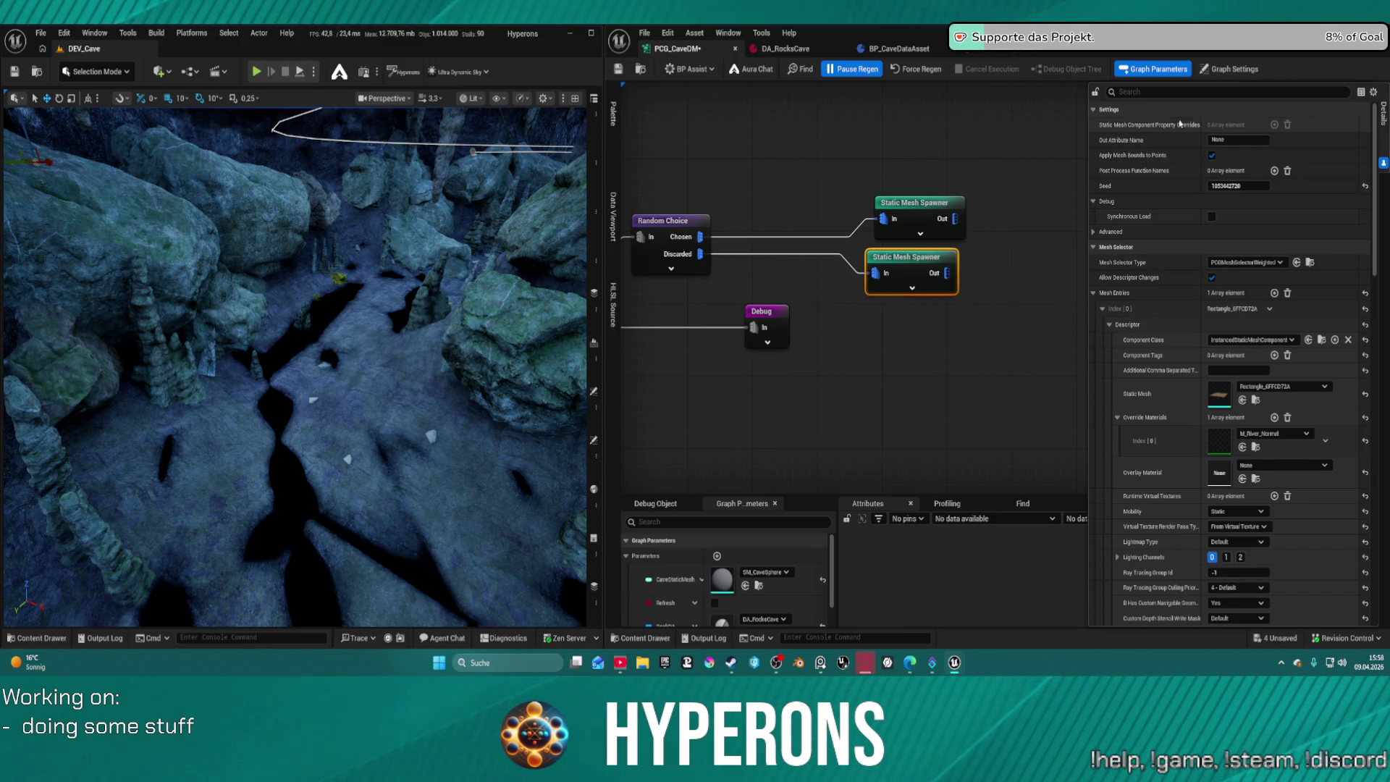
left_click(853, 69)
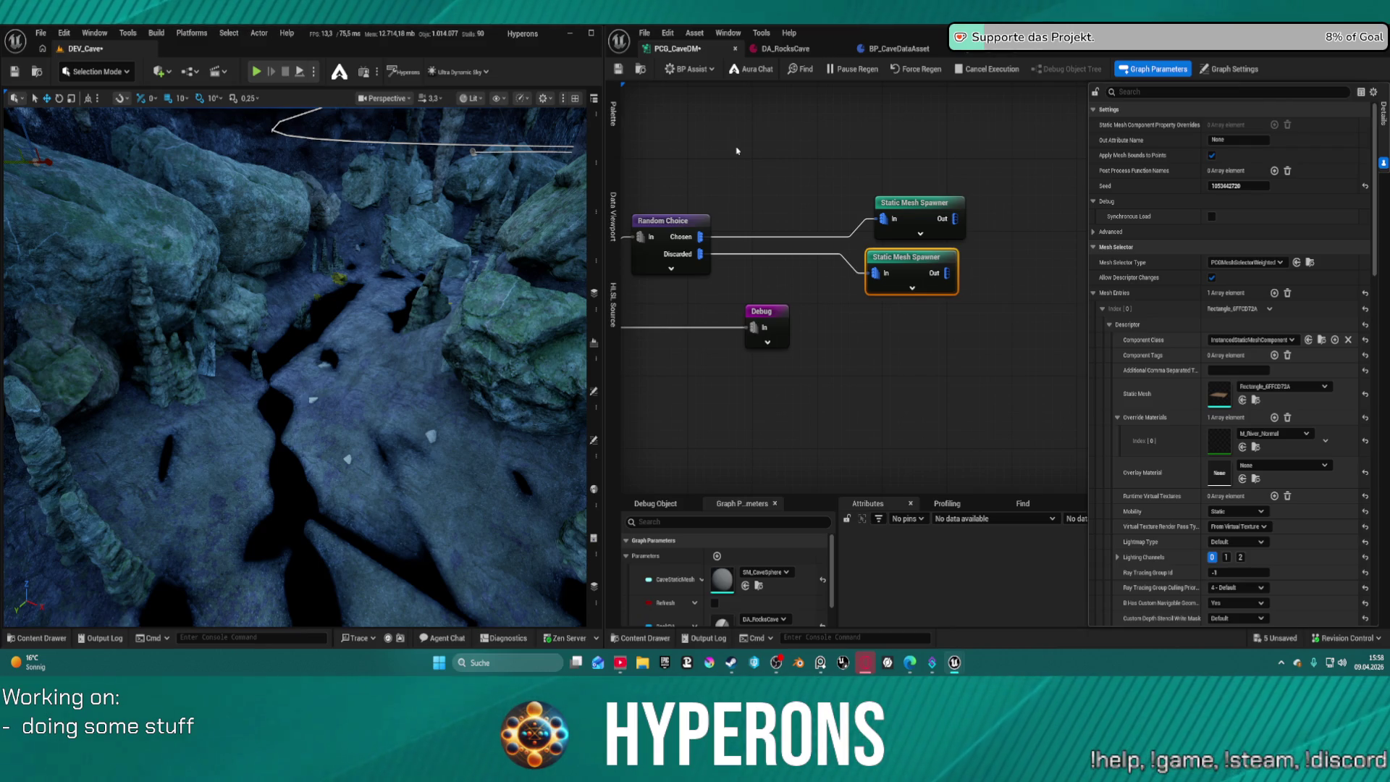
key("ctrl+s")
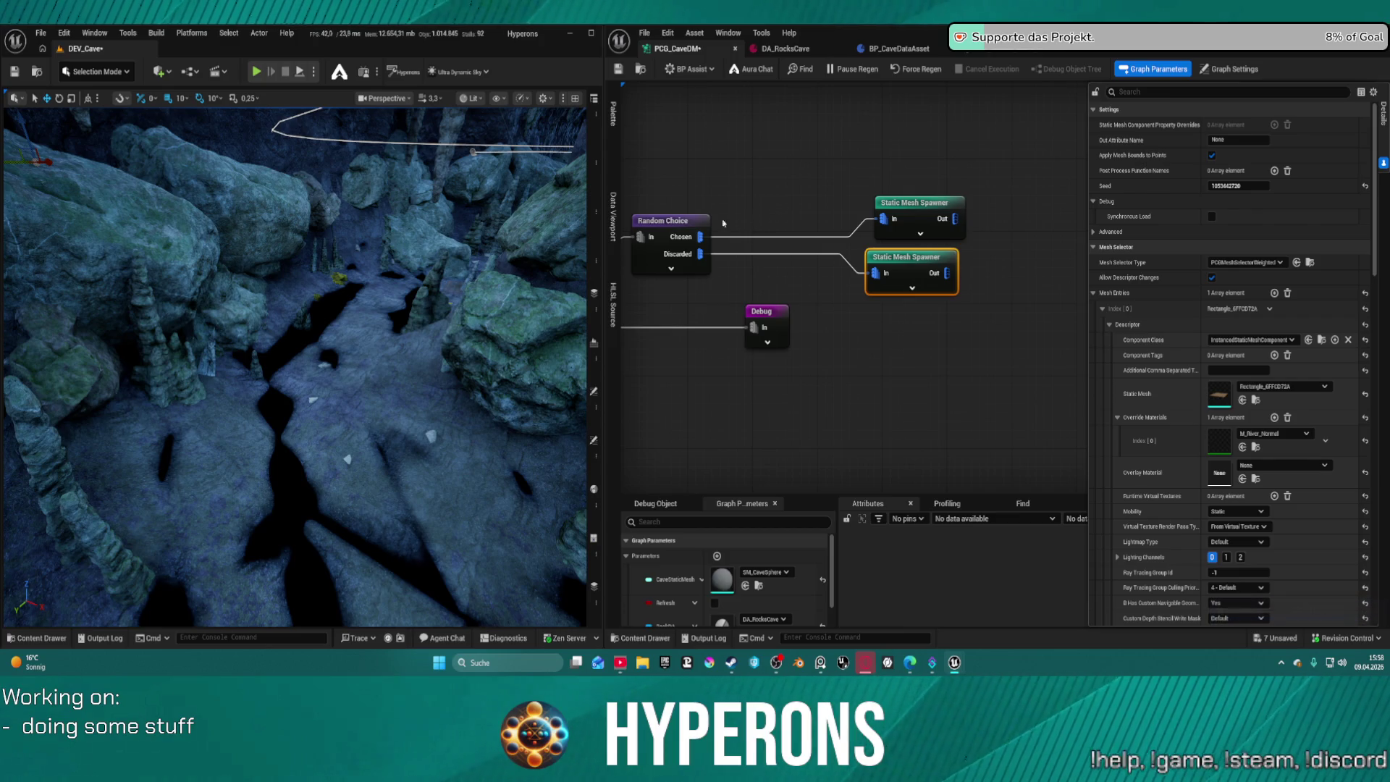
scroll(844, 319, "down", 5)
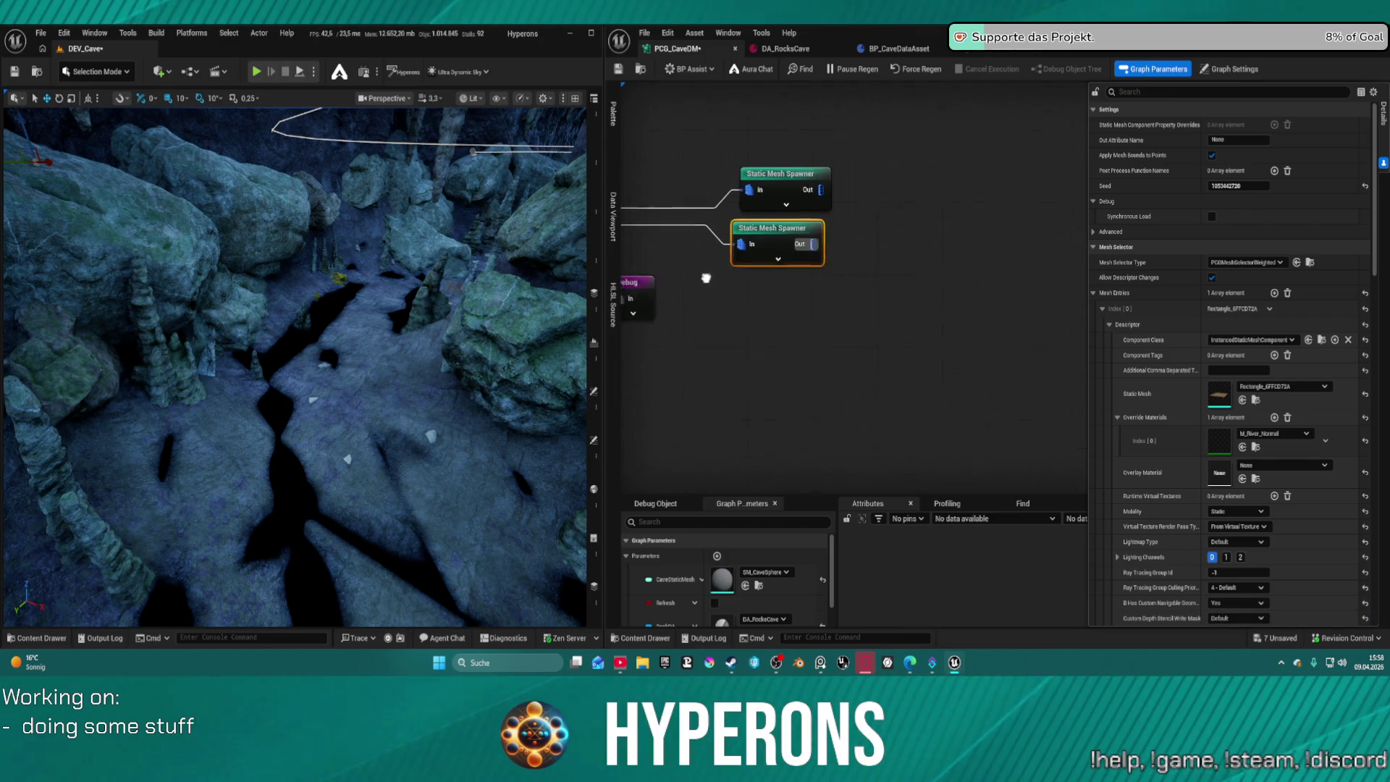
scroll(932, 254, "up", 5)
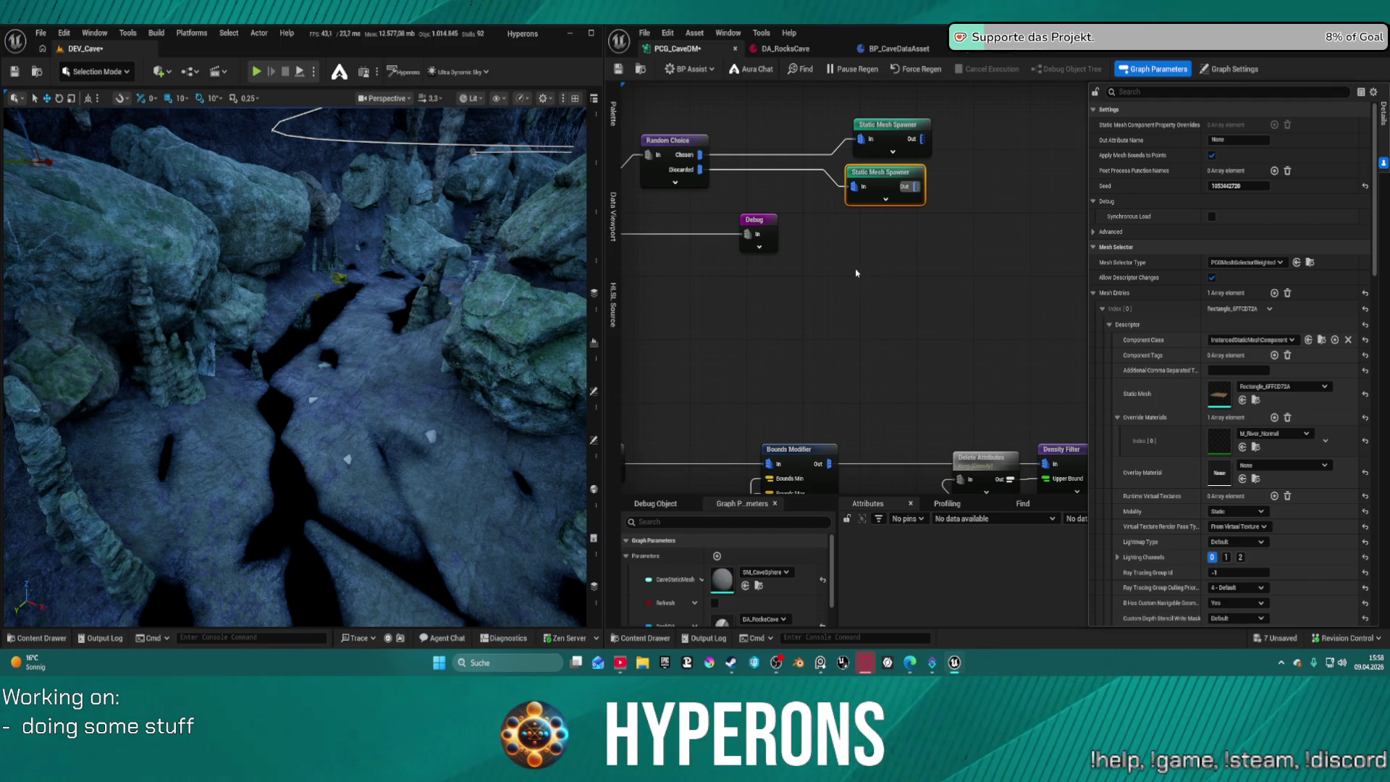
scroll(856, 273, "down", 4)
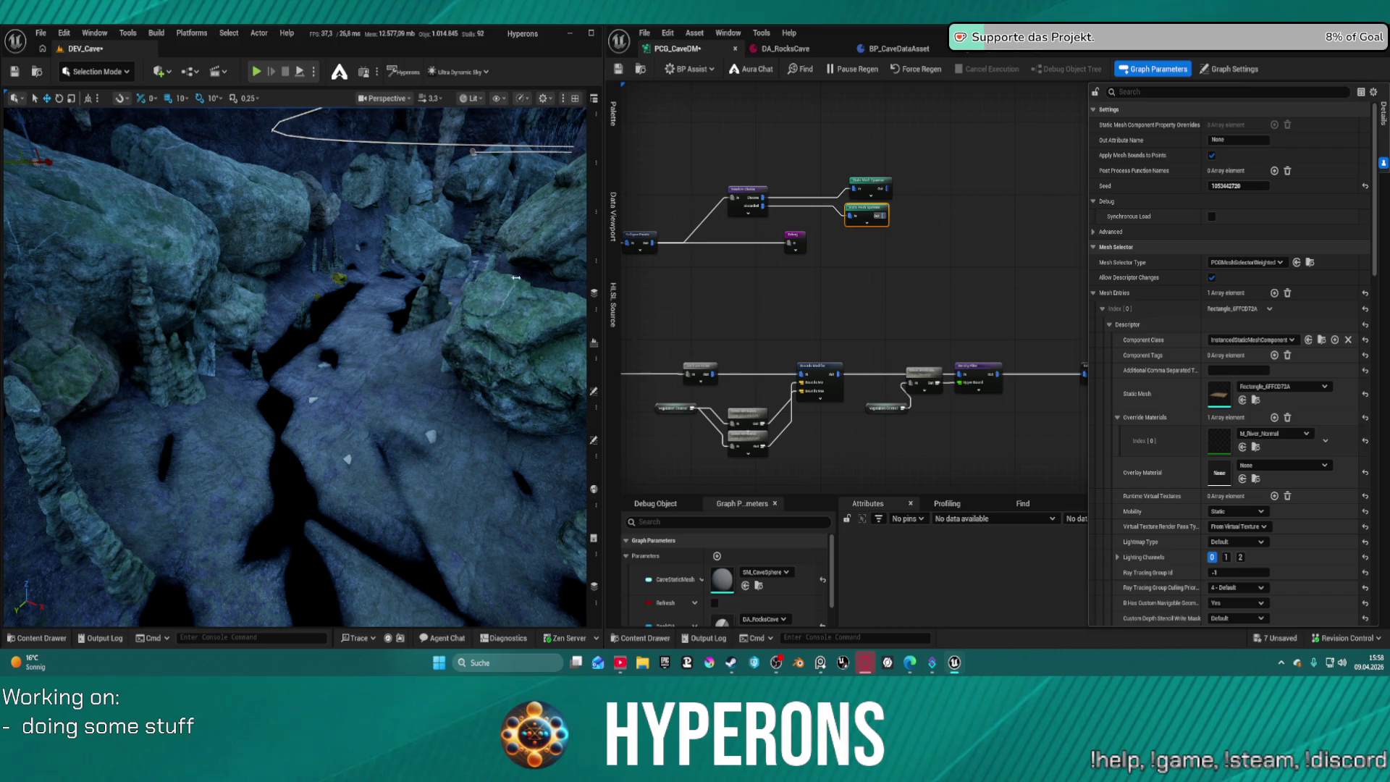
scroll(296, 367, "down", 3)
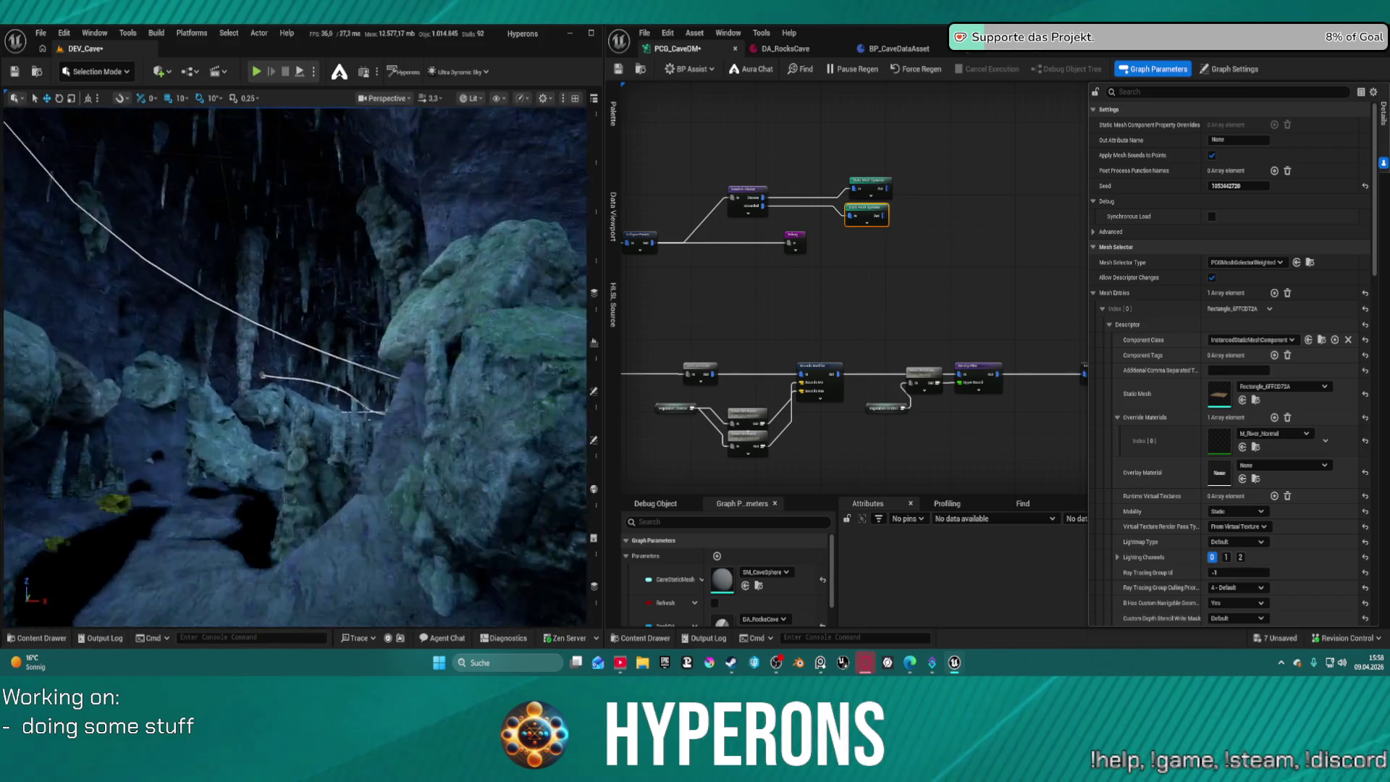
key("w")
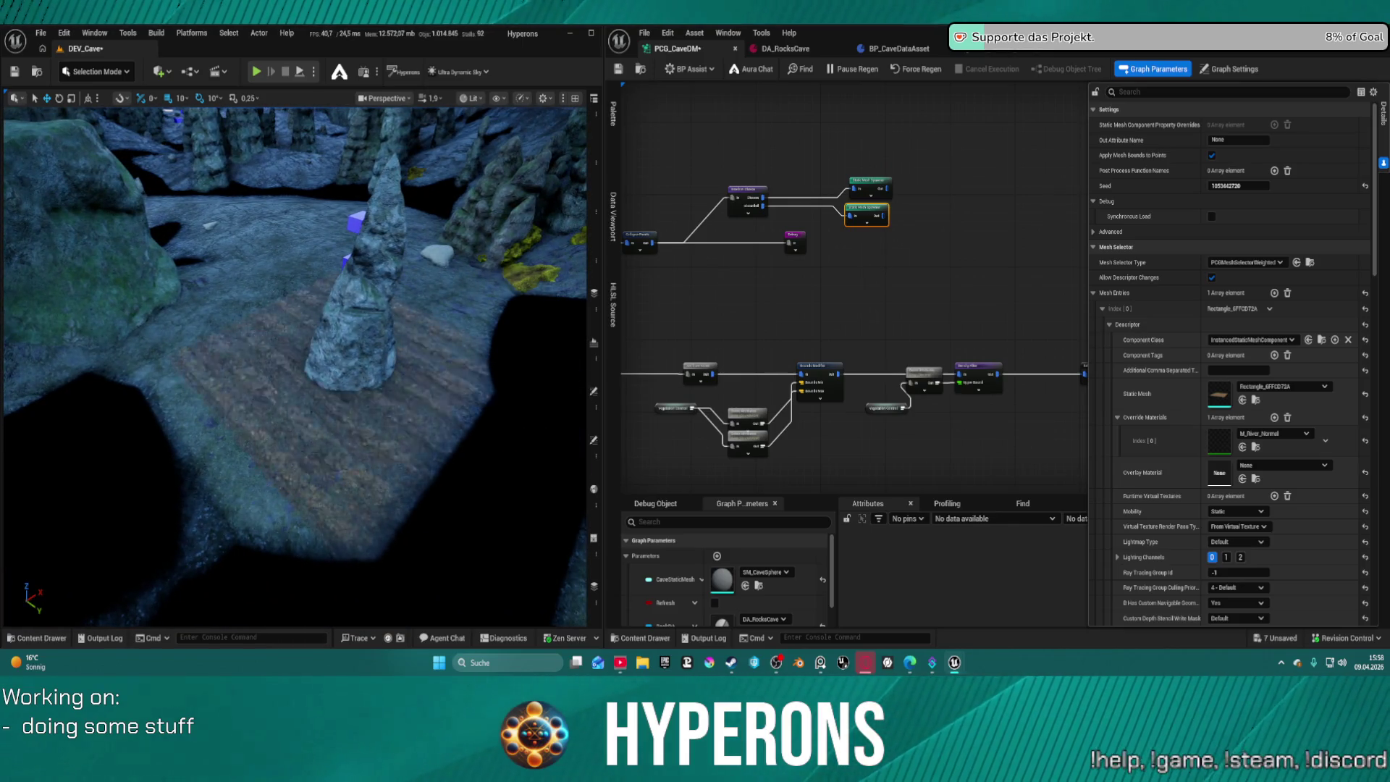
key("w")
key("w")
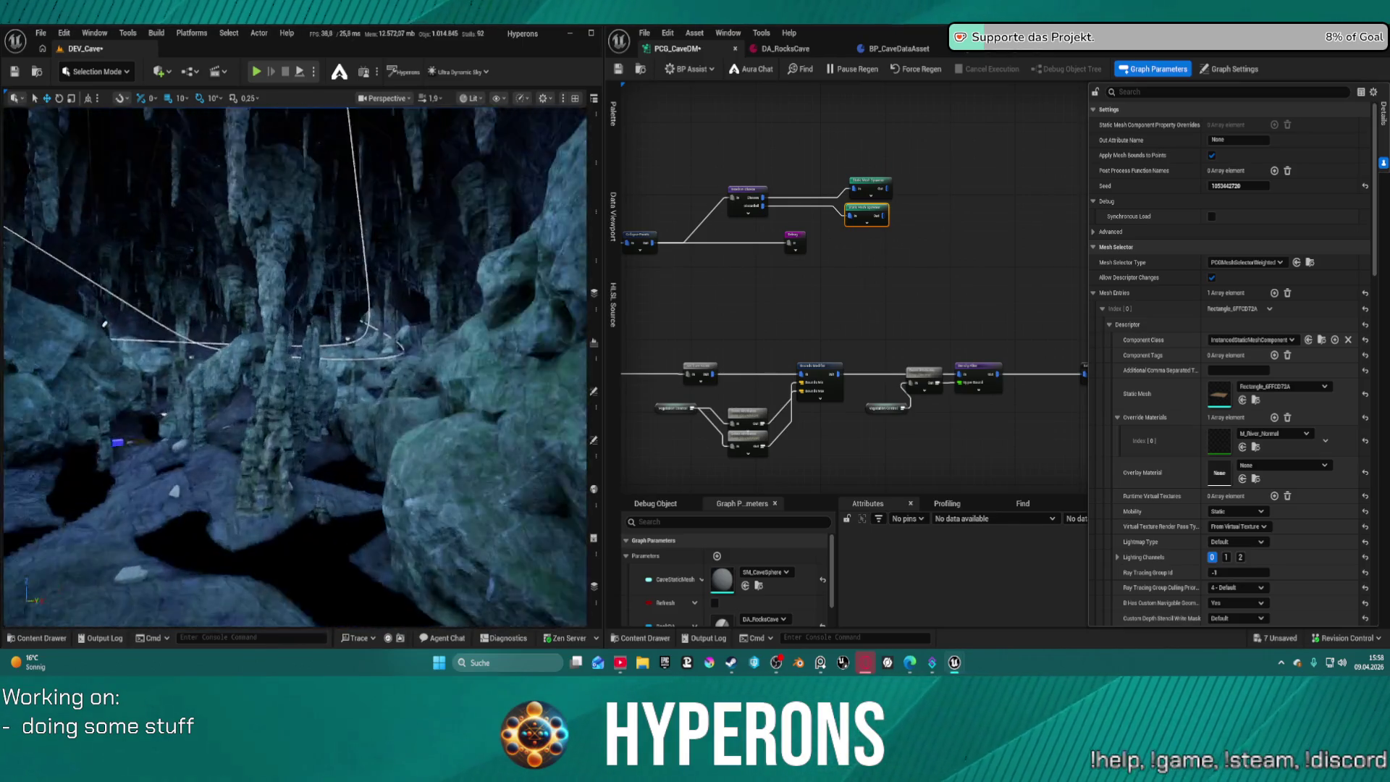
key("w")
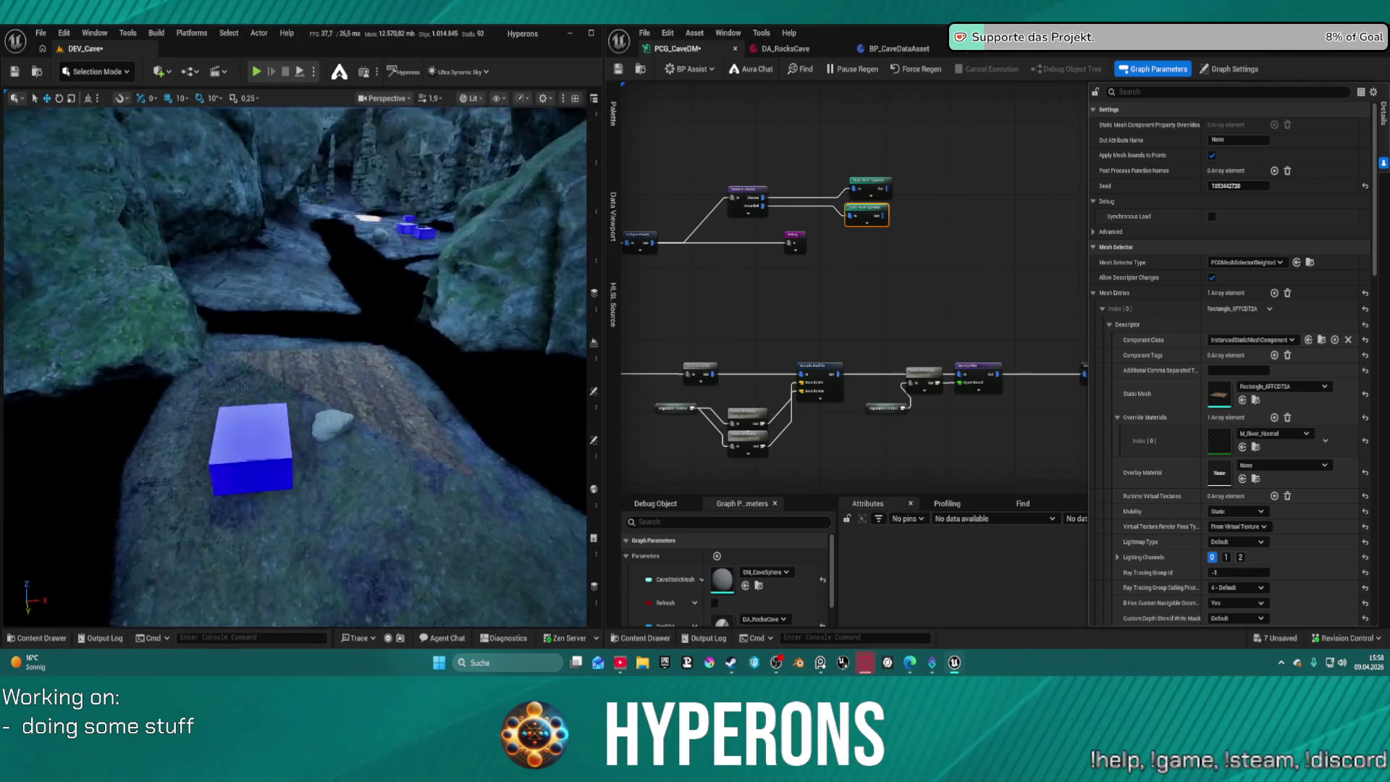
key("w")
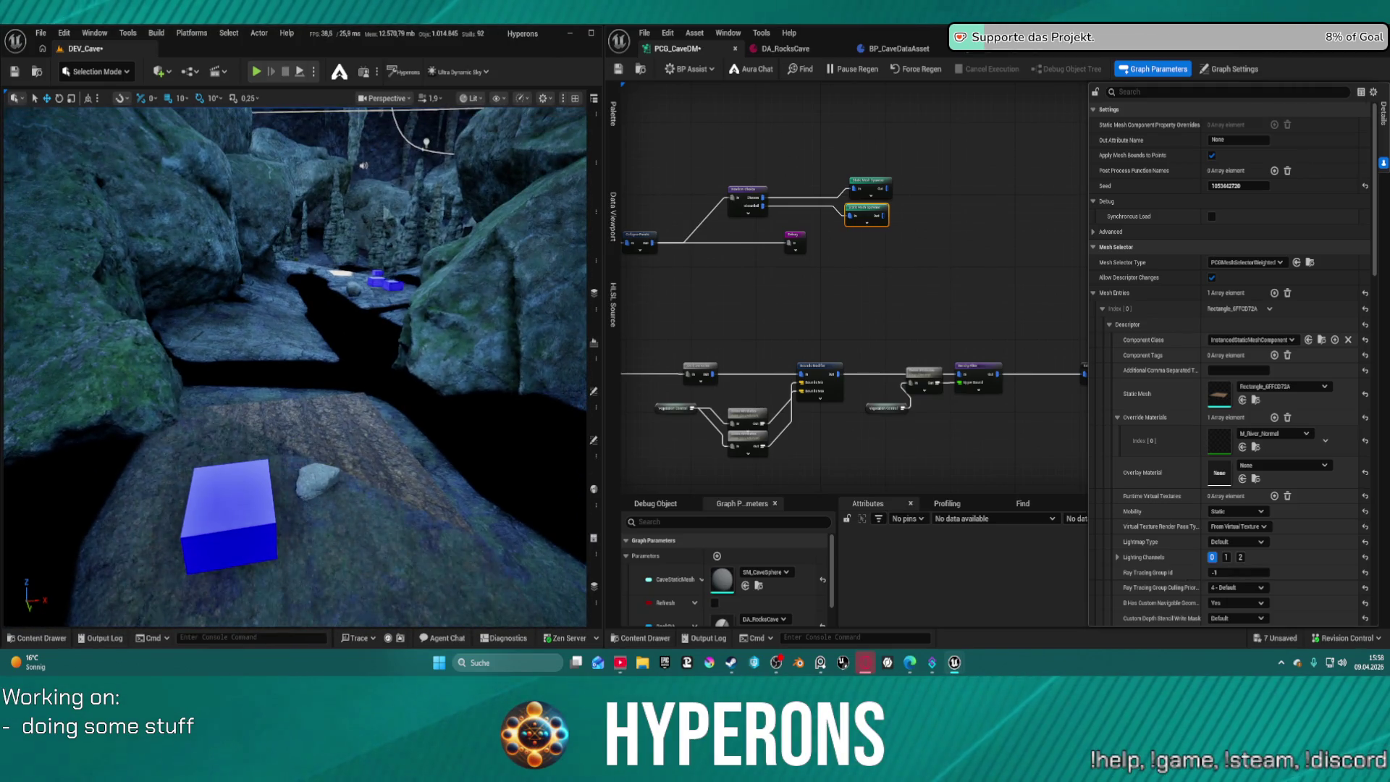
key("s")
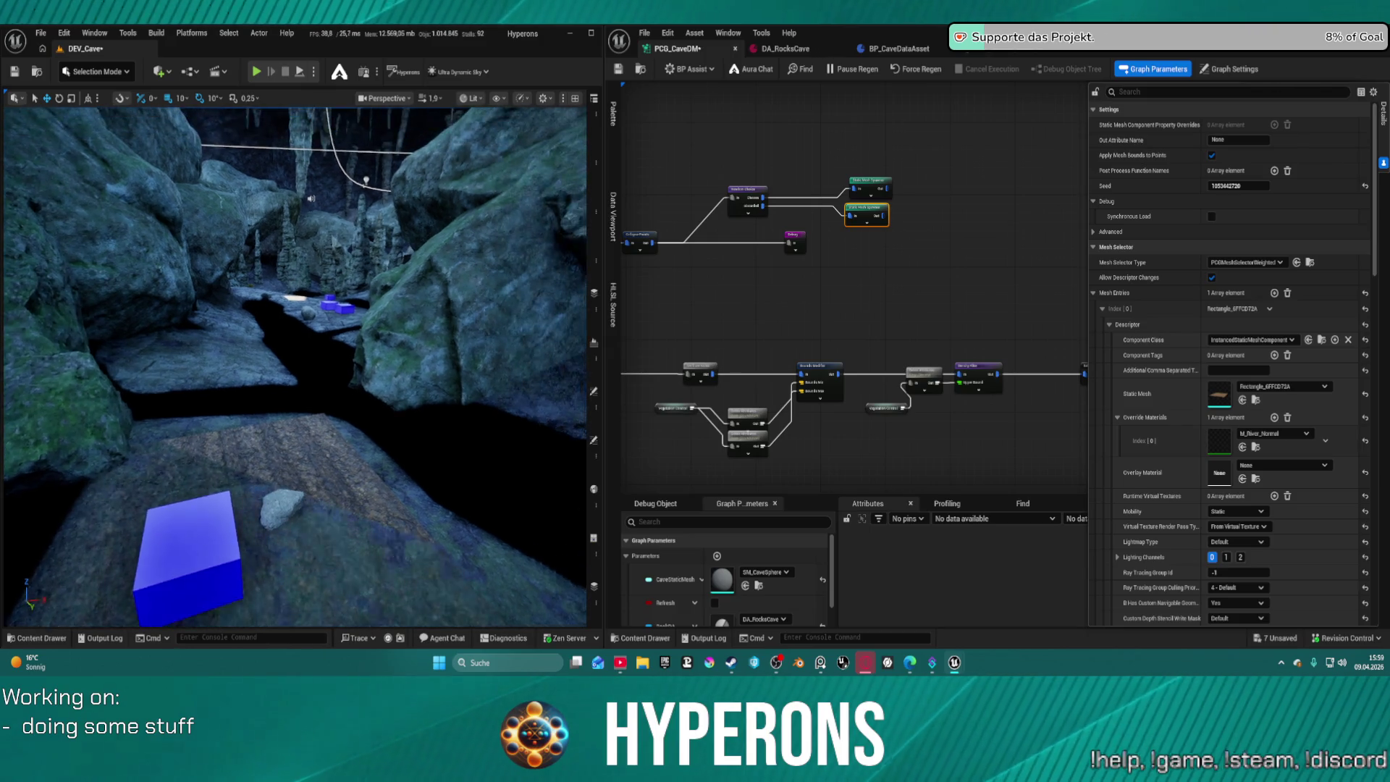
Move the Random Choice node up and right, and add a Debug node after Collapse Points.
scroll(847, 194, "up", 4)
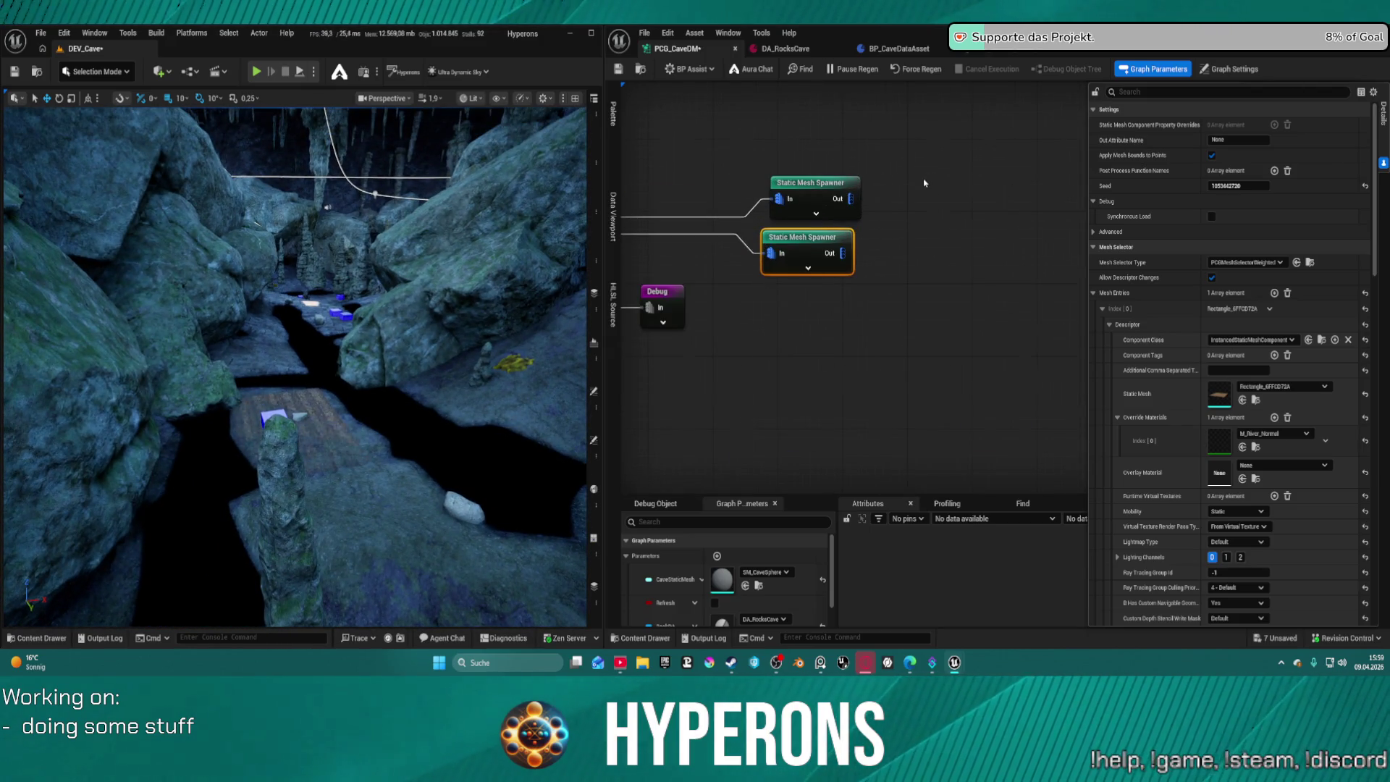
mouse_move(911, 209)
left_mouse_down()
mouse_move(910, 169)
mouse_move(906, 185)
mouse_move(791, 219)
mouse_move(860, 159)
left_mouse_up()
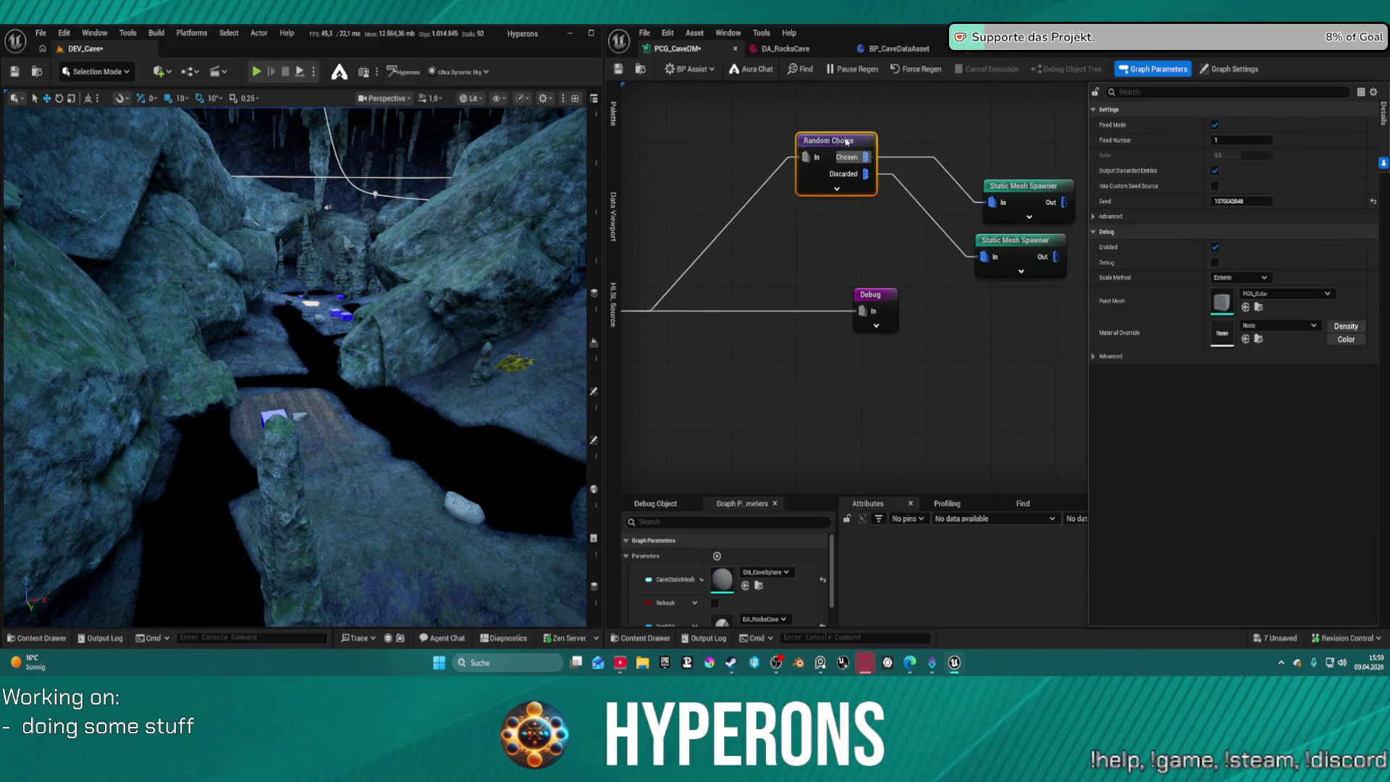
mouse_move(603, 308)
left_mouse_down()
mouse_move(789, 299)
mouse_move(880, 226)
left_mouse_up()
type("b")
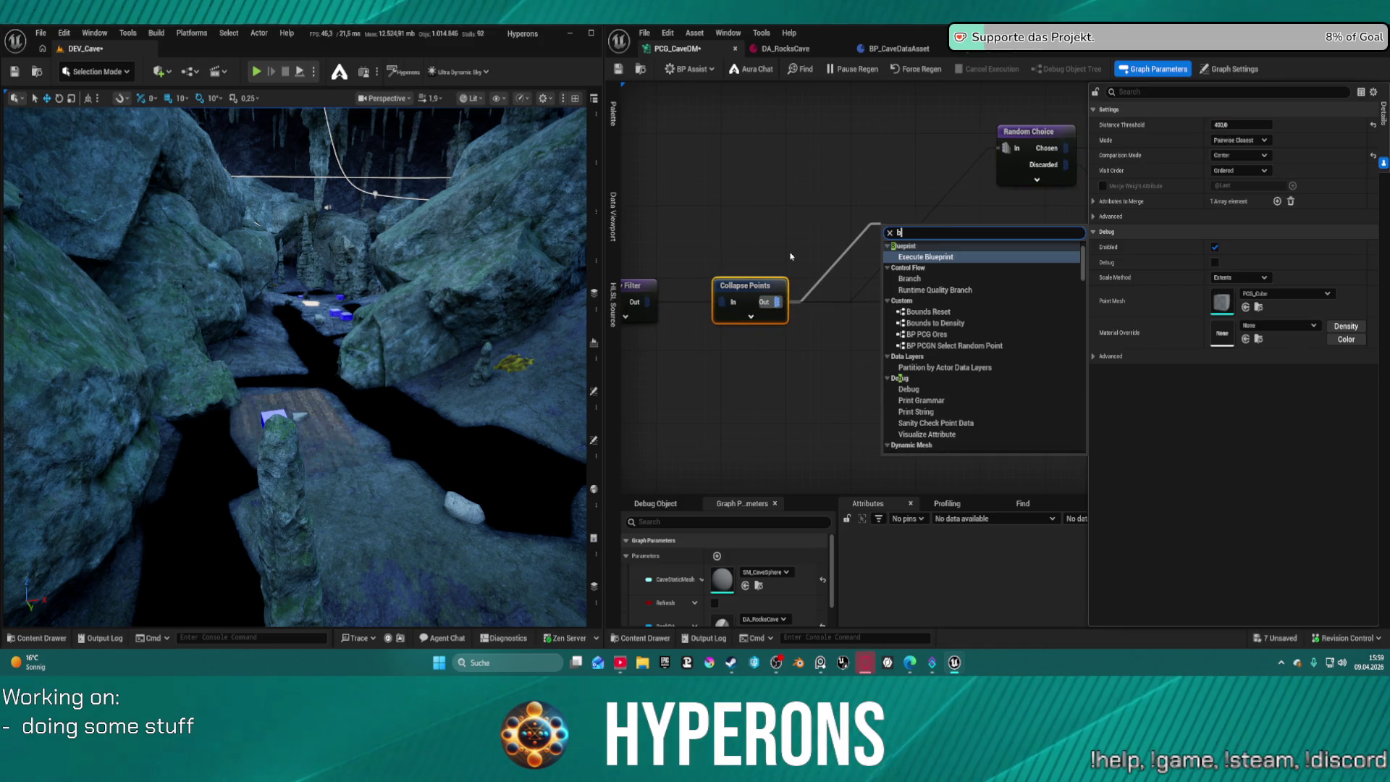
left_click(908, 389)
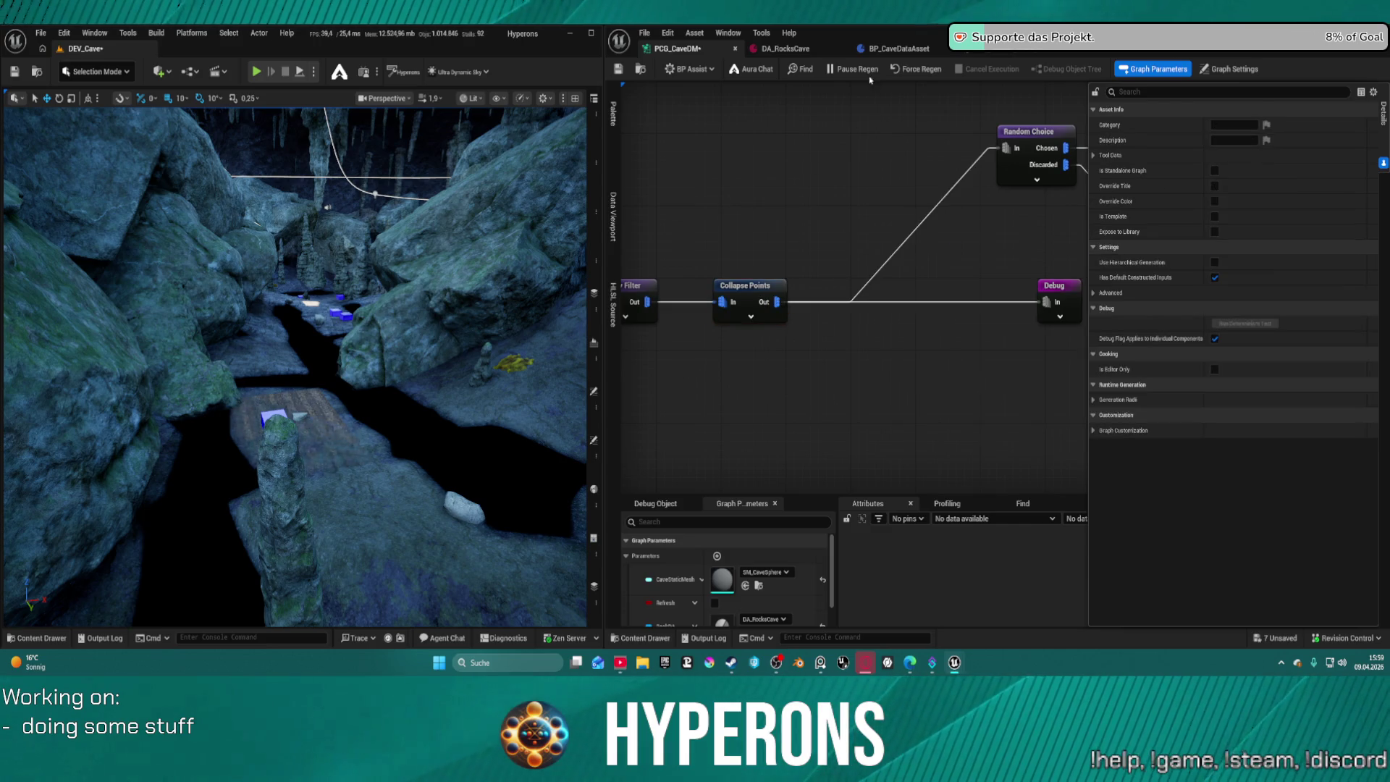
Insert a Bounds Modifier after Collapse Points, moving Collapse Points' output wires onto it.
mouse_move(773, 301)
left_mouse_down()
mouse_move(829, 193)
mouse_move(811, 190)
left_mouse_up()
type("bound")
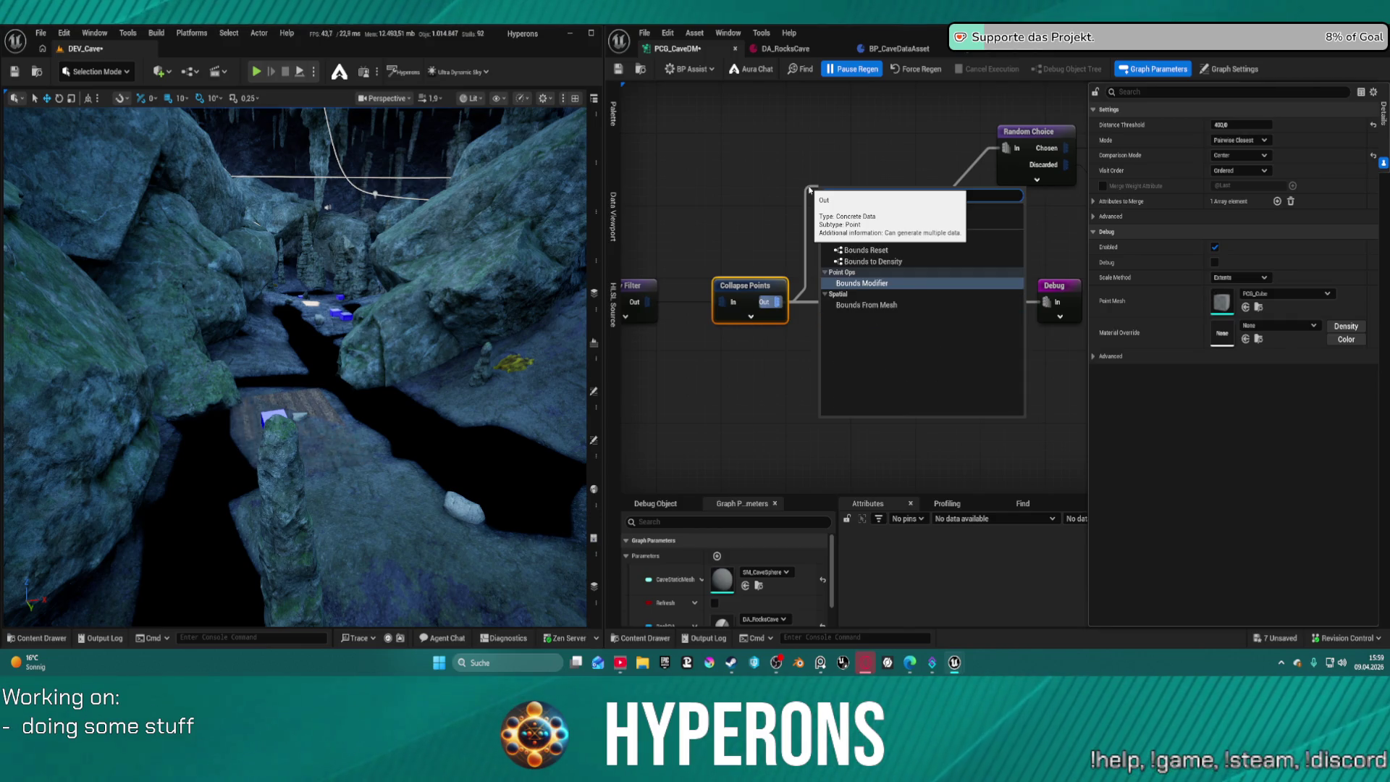
left_click(862, 316)
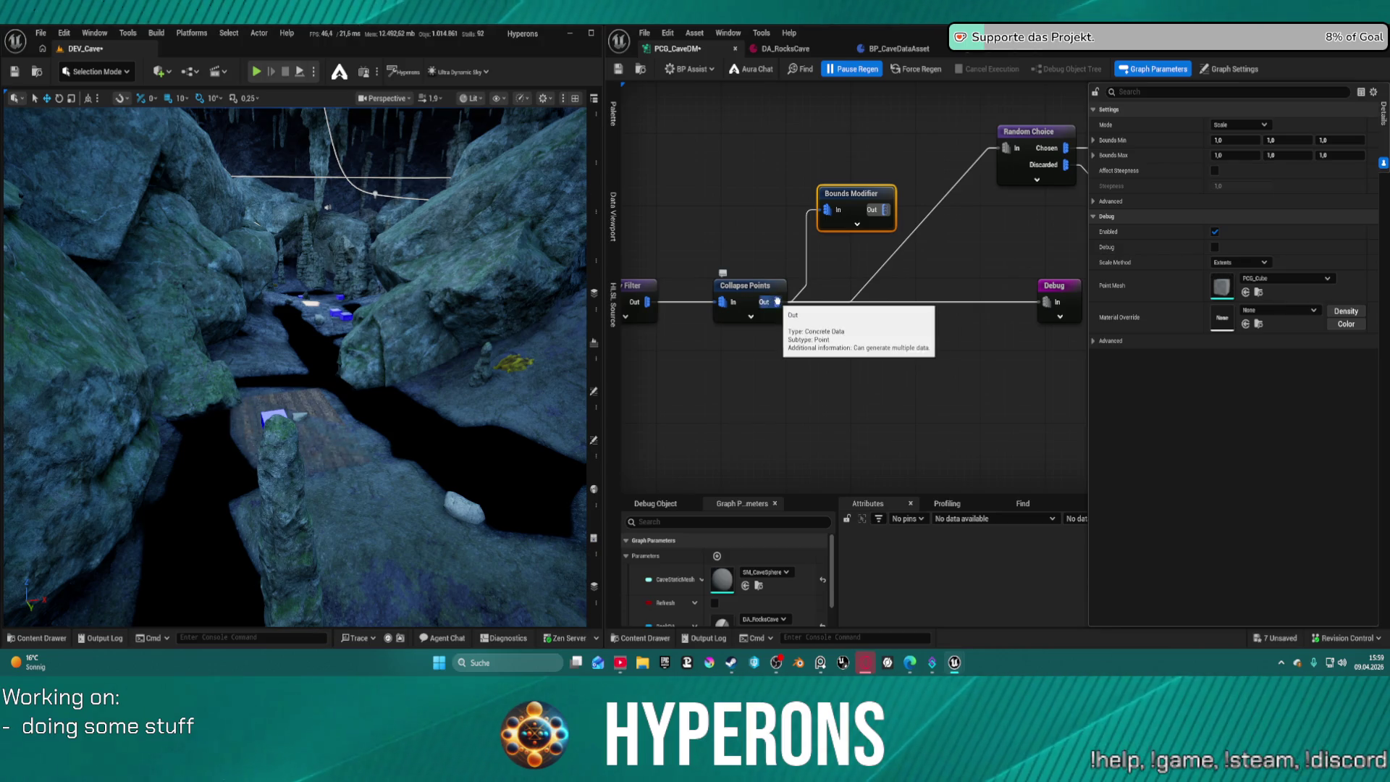
mouse_move(777, 301)
left_mouse_down()
mouse_move(896, 236)
mouse_move(888, 211)
mouse_move(778, 301)
left_mouse_up()
Insert a Self Pruning node after Bounds Modifier, rerouting the outgoing connections onto its output.
left_click_drag(883, 210, 898, 254)
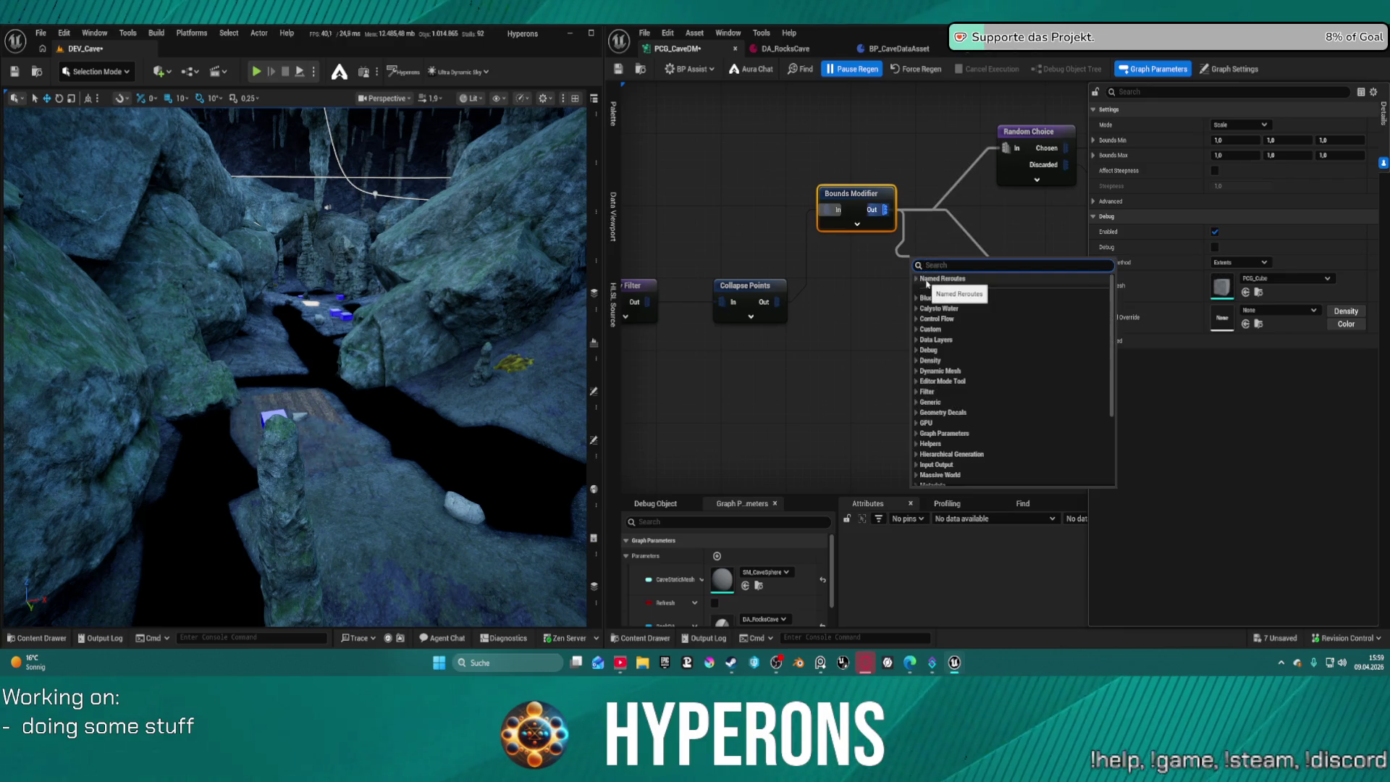
type("self pr")
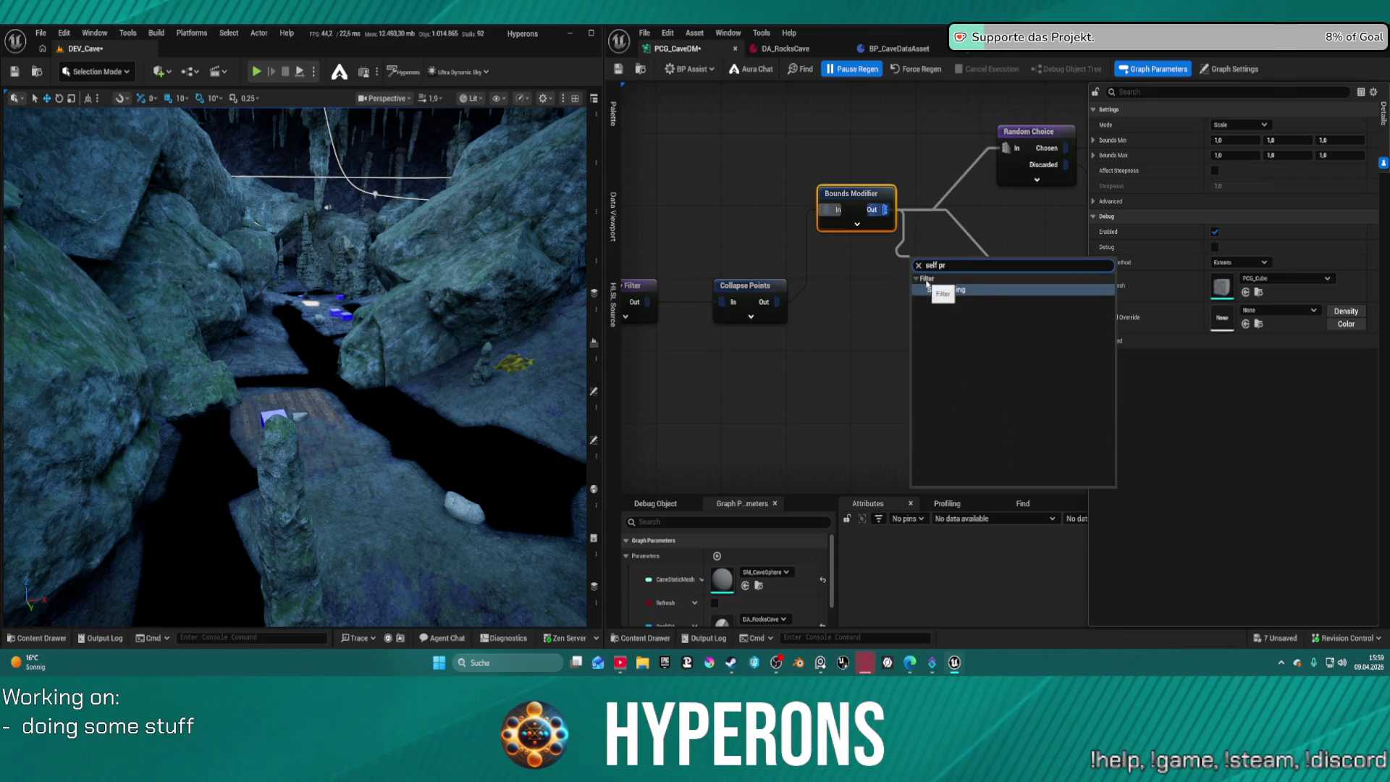
type("unt")
key("BackSpace")
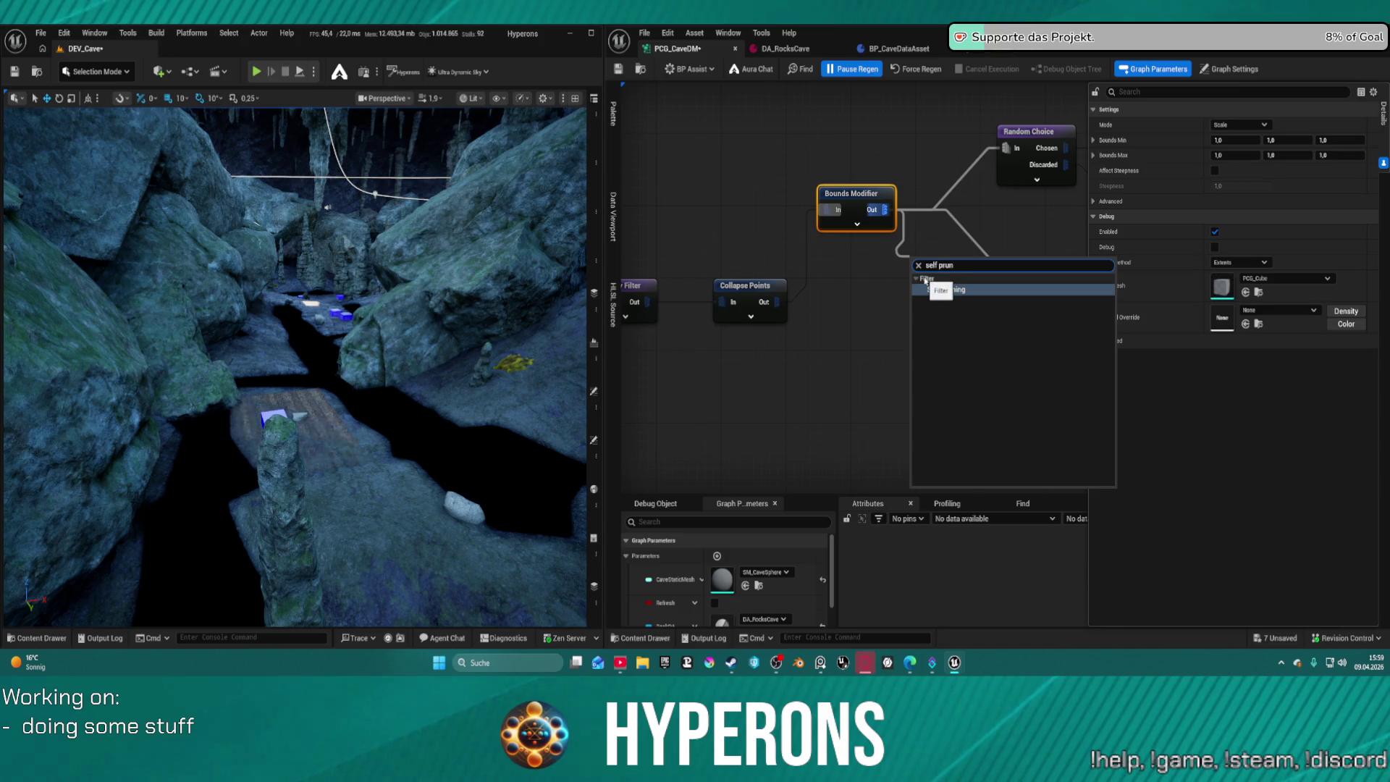
left_click(968, 290)
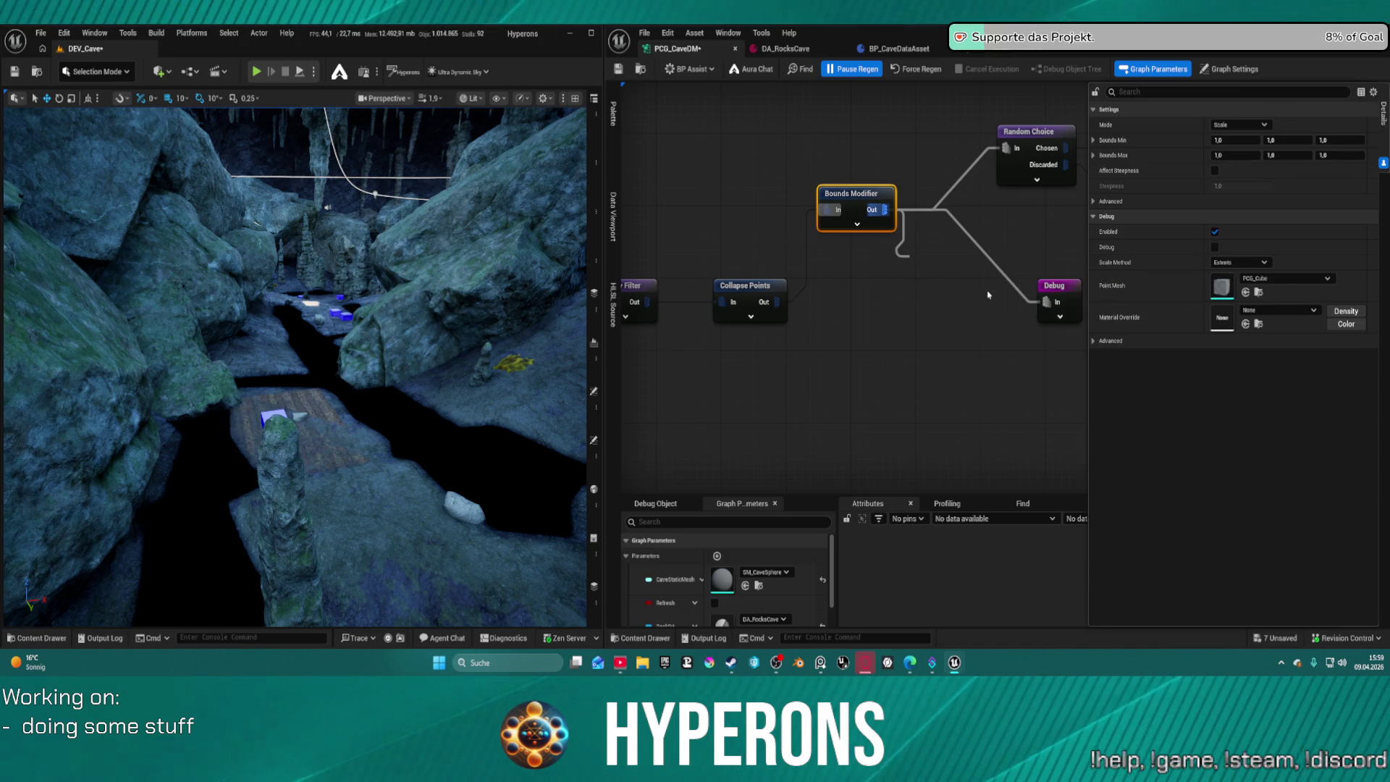
mouse_move(879, 209)
left_mouse_down()
mouse_move(916, 218)
mouse_move(963, 278)
left_mouse_up()
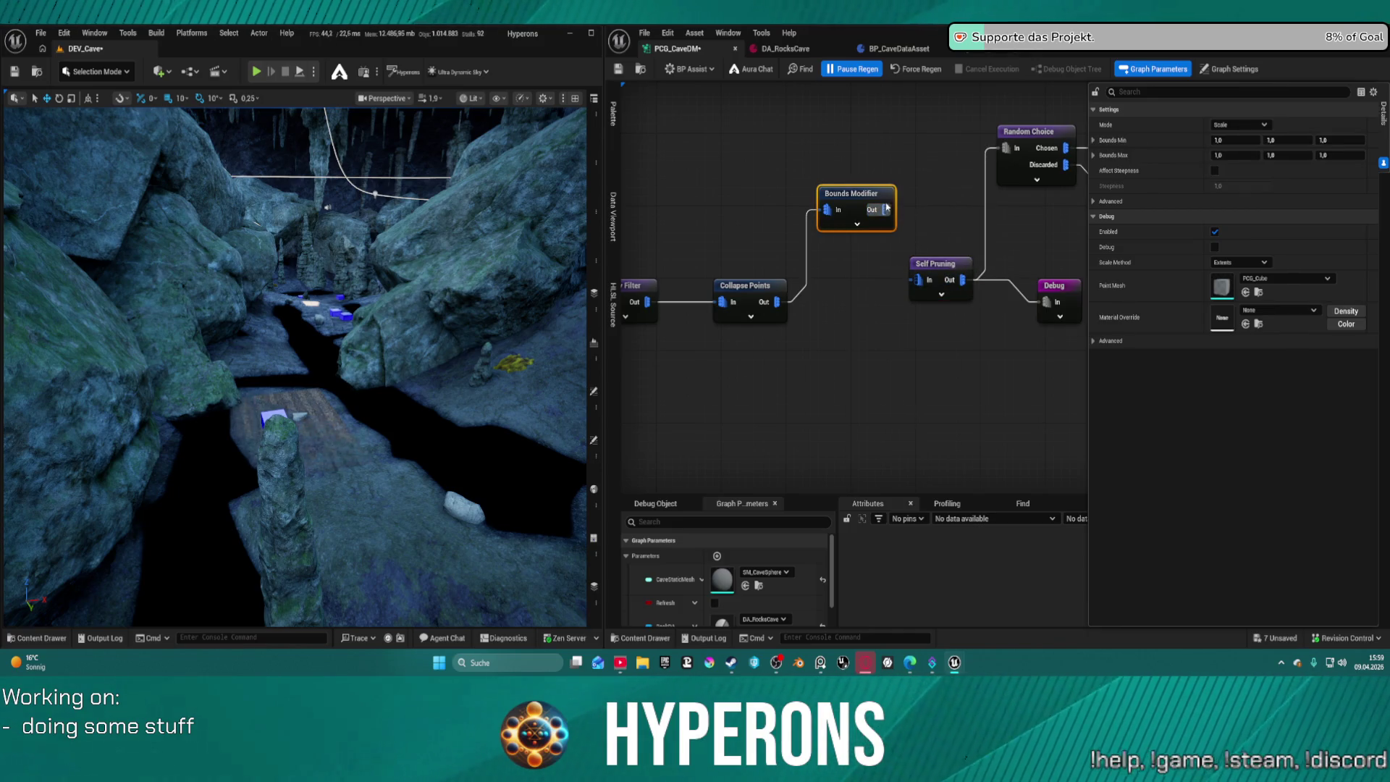
mouse_move(885, 209)
left_mouse_down()
mouse_move(906, 176)
mouse_move(905, 138)
left_mouse_up()
type("tran")
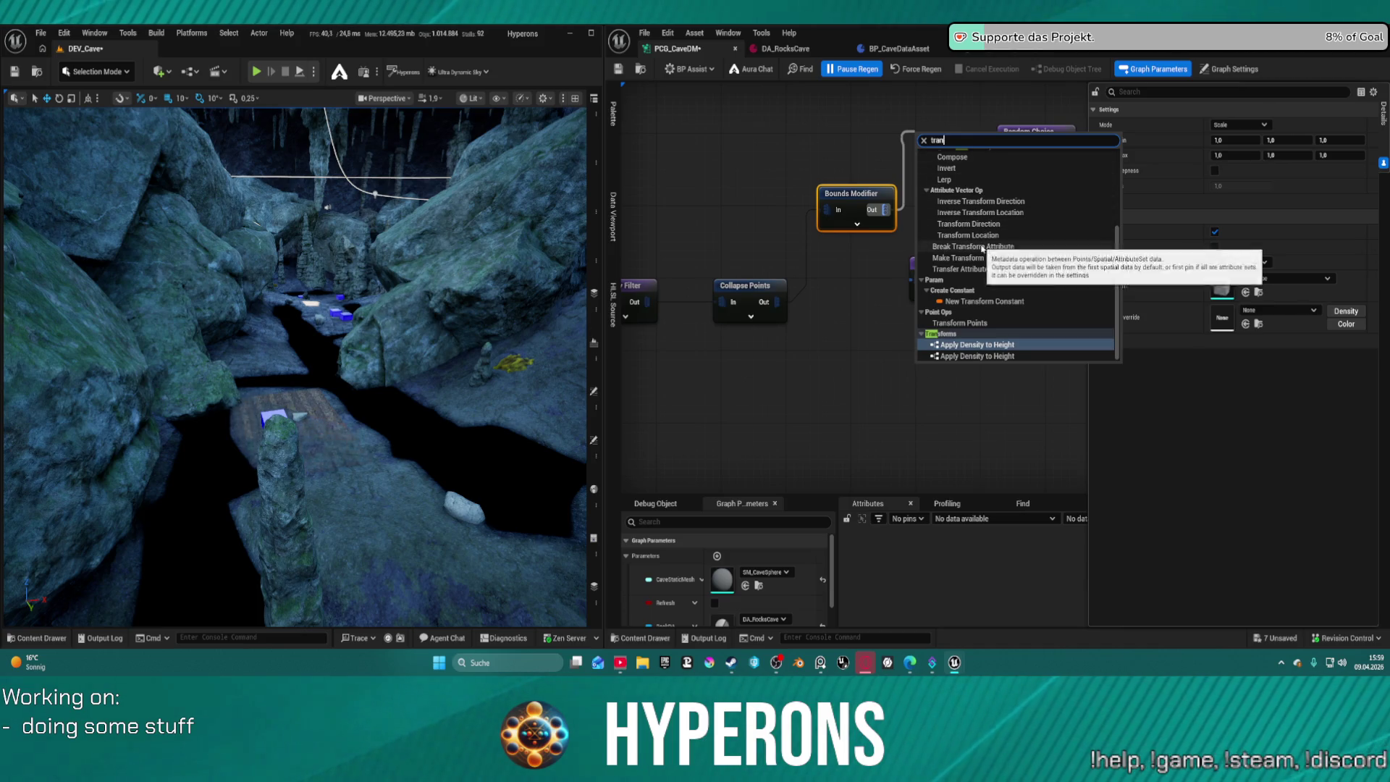
Add a Transform Points node after Bounds Modifier and wire its output into Self Pruning.
scroll(1006, 234, "up", 3)
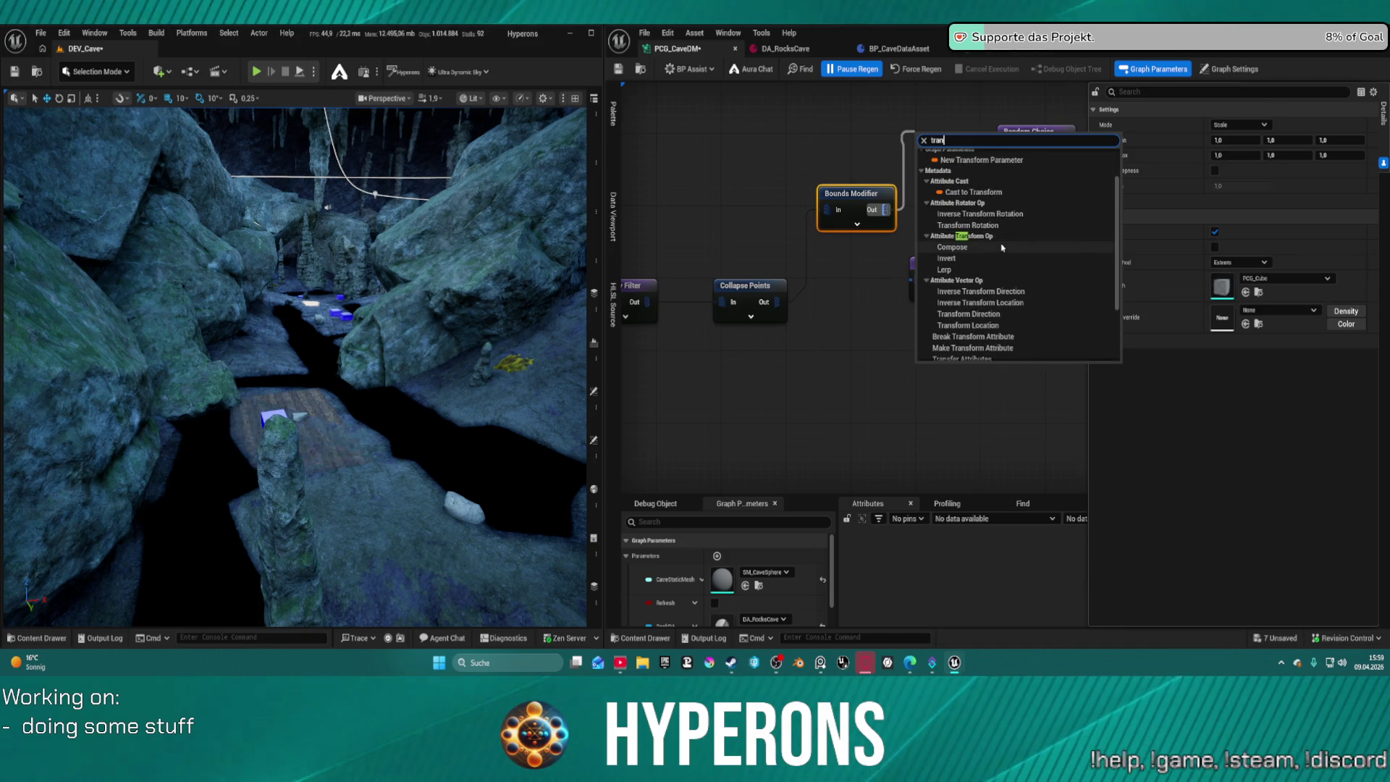
type("s")
type("form att")
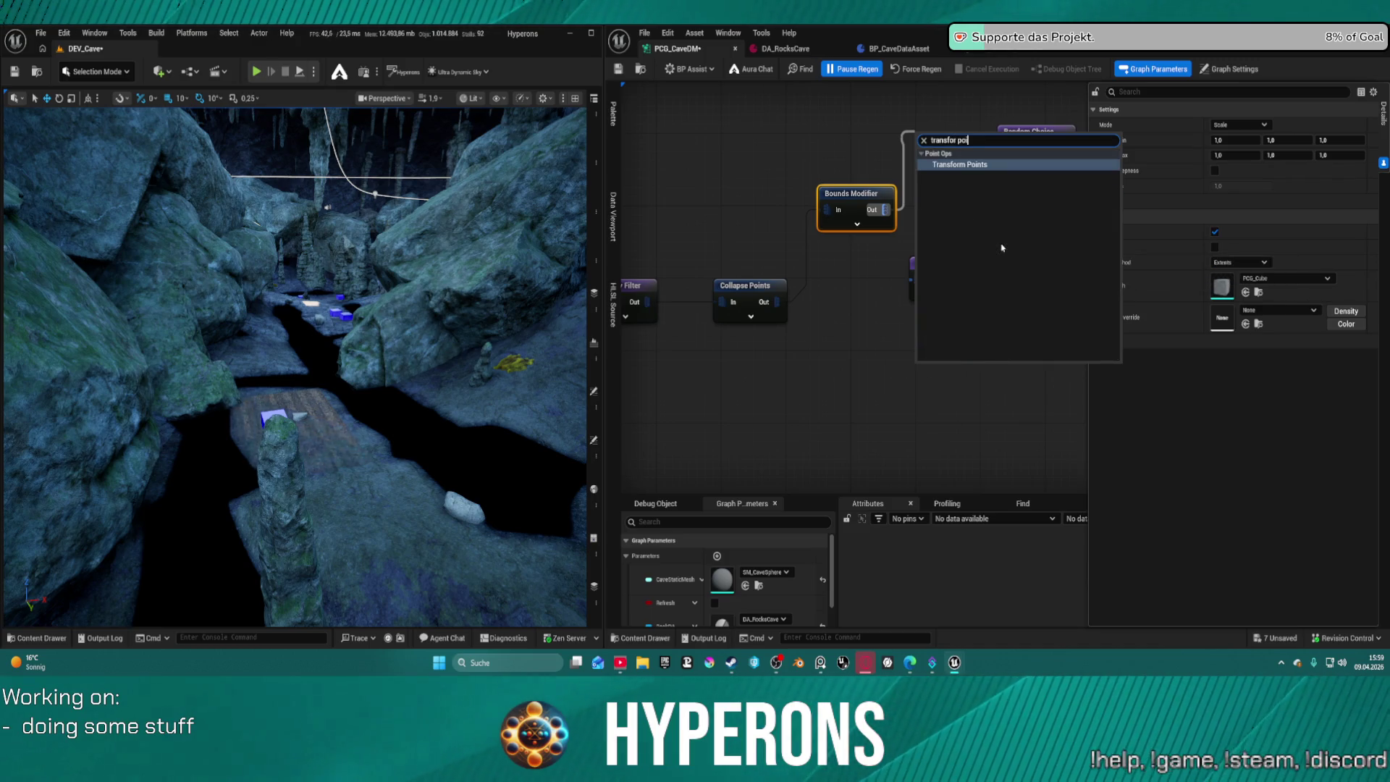
key("Escape")
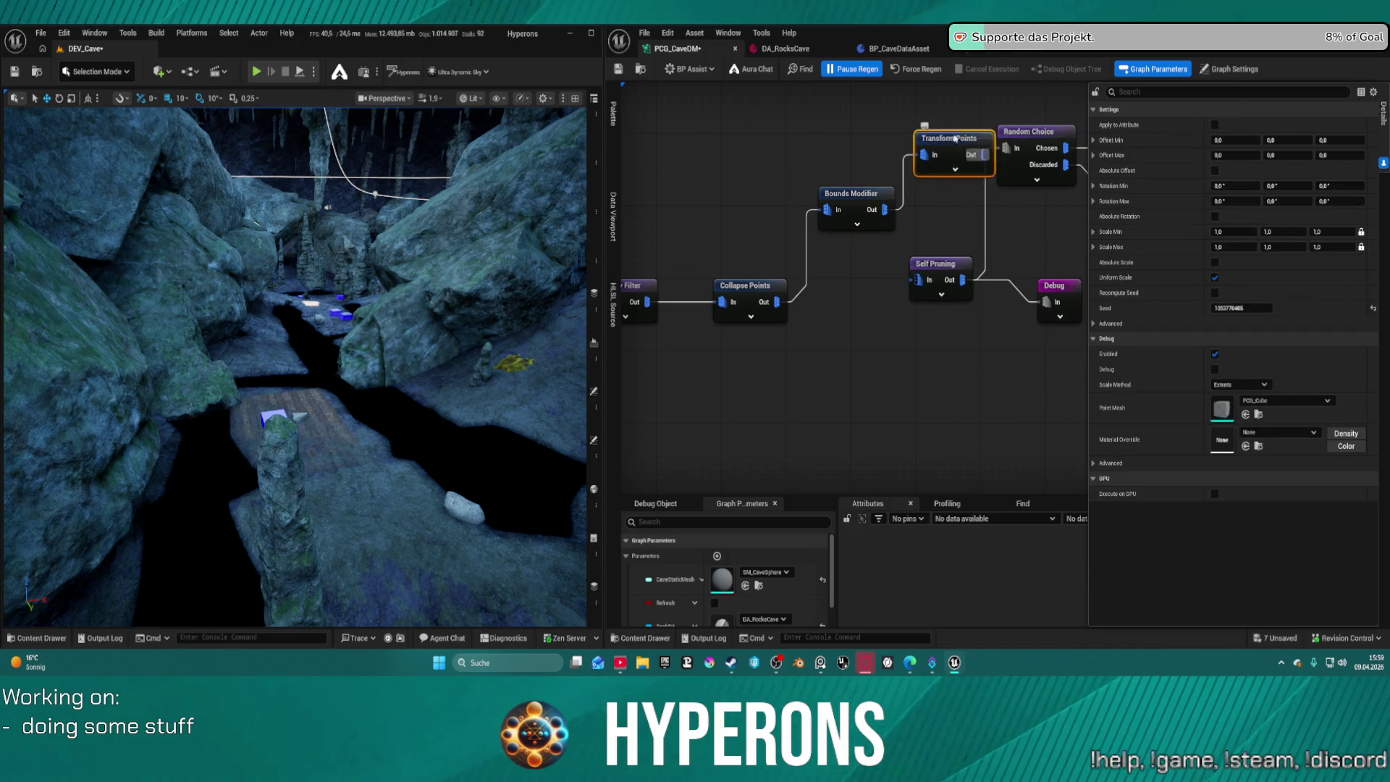
mouse_move(949, 141)
left_mouse_down()
mouse_move(877, 122)
mouse_move(925, 152)
mouse_move(918, 280)
left_mouse_up()
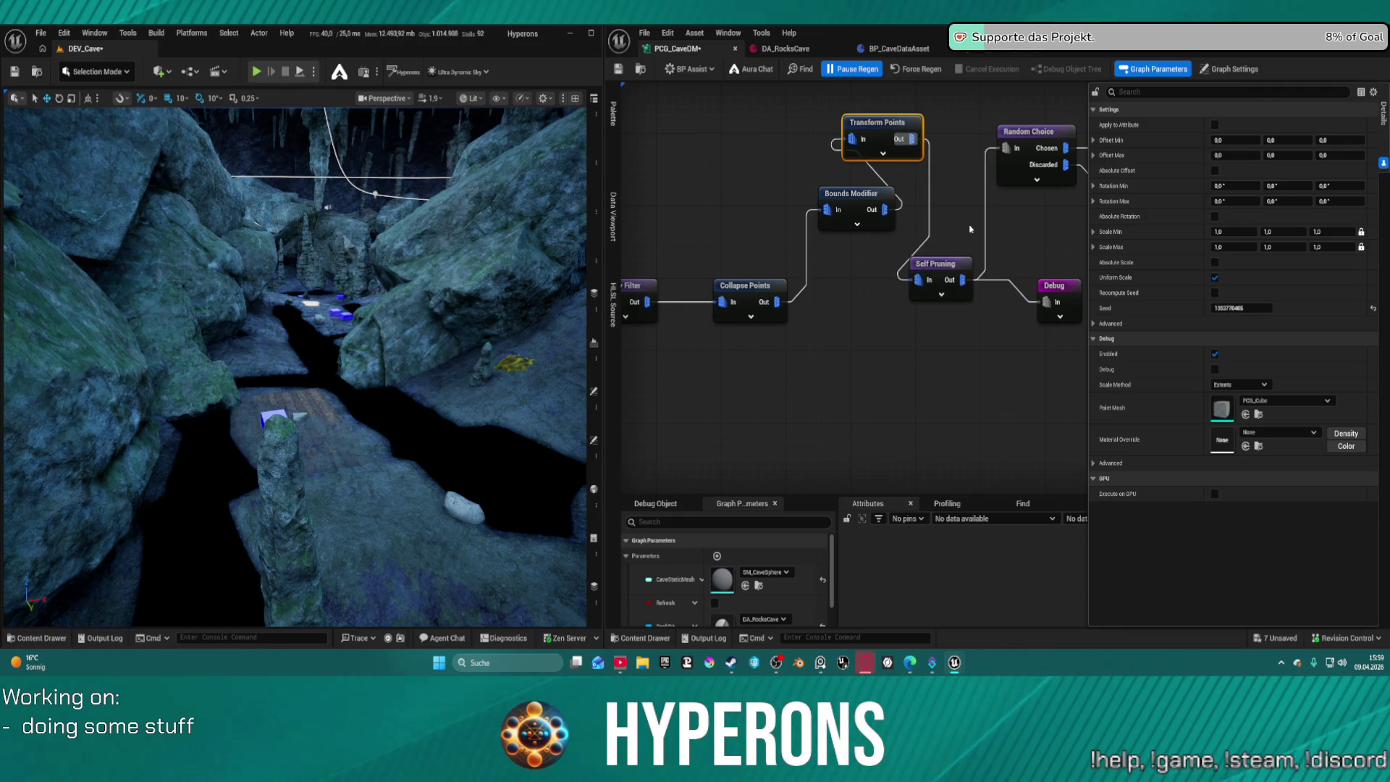
Select the upper node chain and straighten it into one row with Q.
scroll(862, 264, "down", 2)
scroll(783, 238, "down", 3)
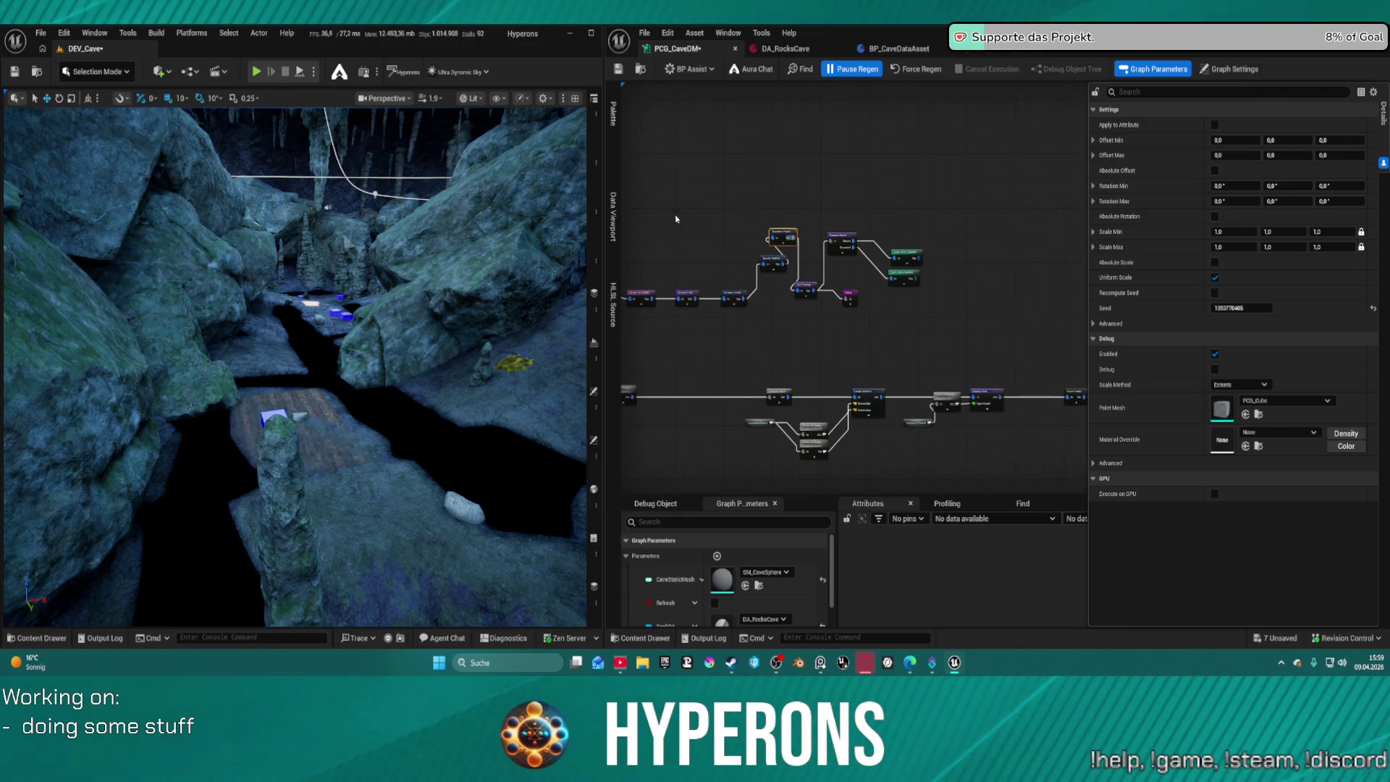
left_click_drag(658, 190, 960, 332)
key("q")
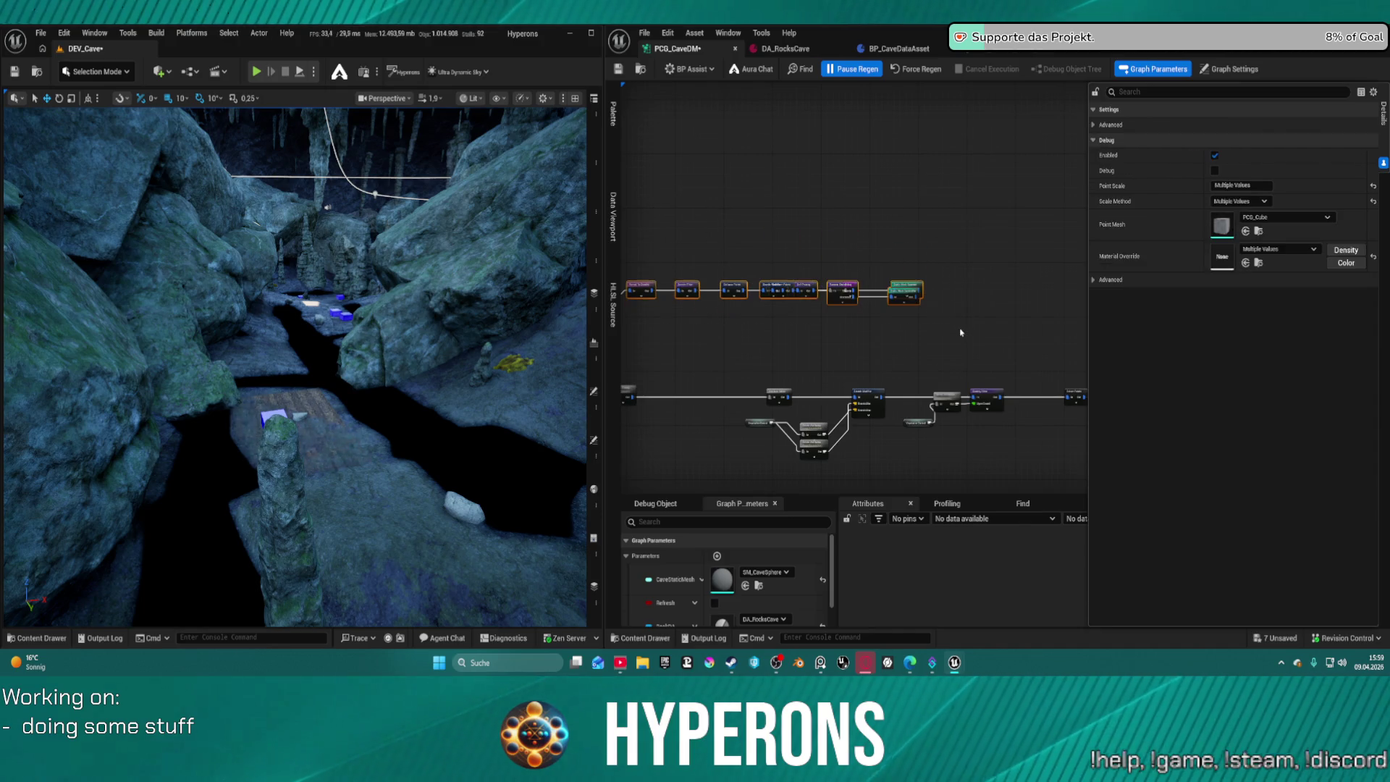
Move Random Choice and the spawners up and right, keeping Random Choice clear of Debug.
scroll(897, 304, "up", 5)
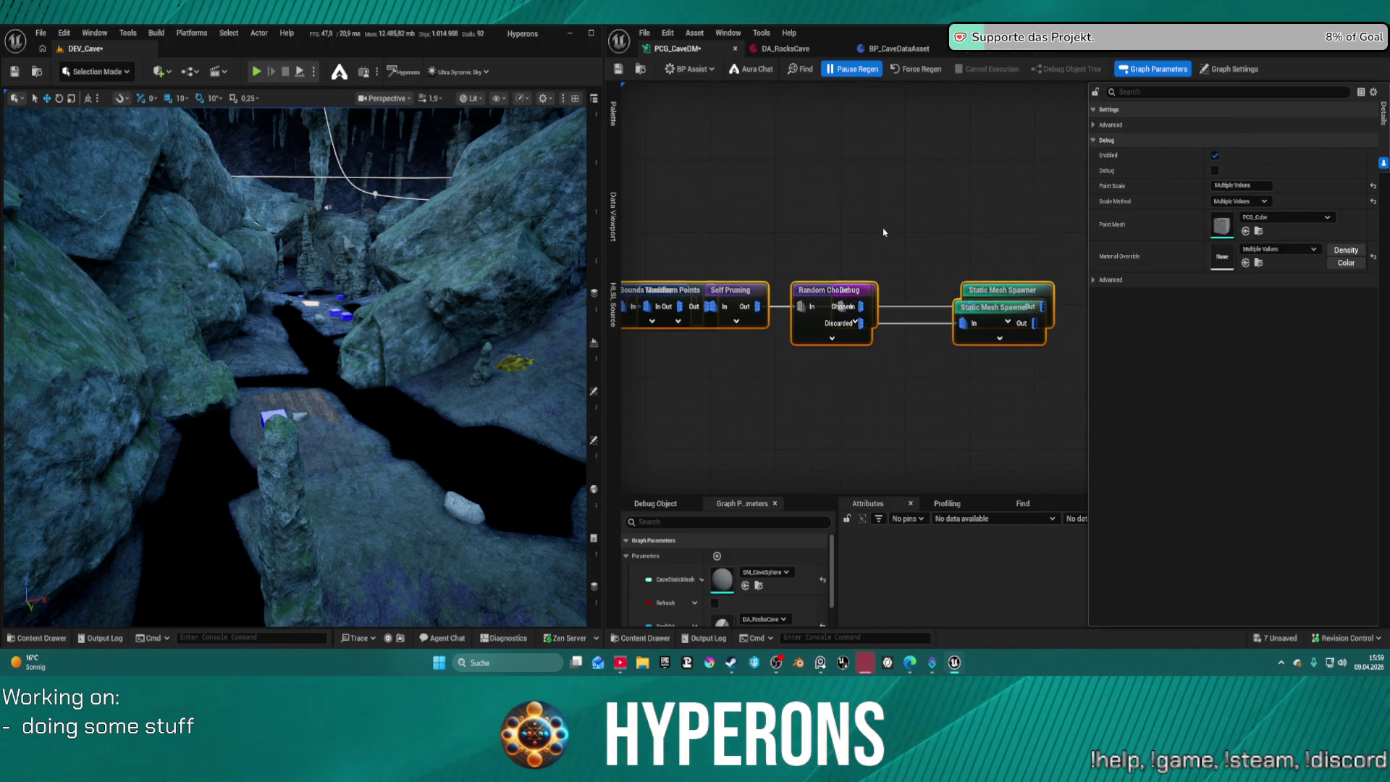
mouse_move(869, 245)
left_mouse_down()
mouse_move(934, 340)
mouse_move(1040, 377)
left_mouse_up()
left_click_drag(1005, 315, 1078, 284)
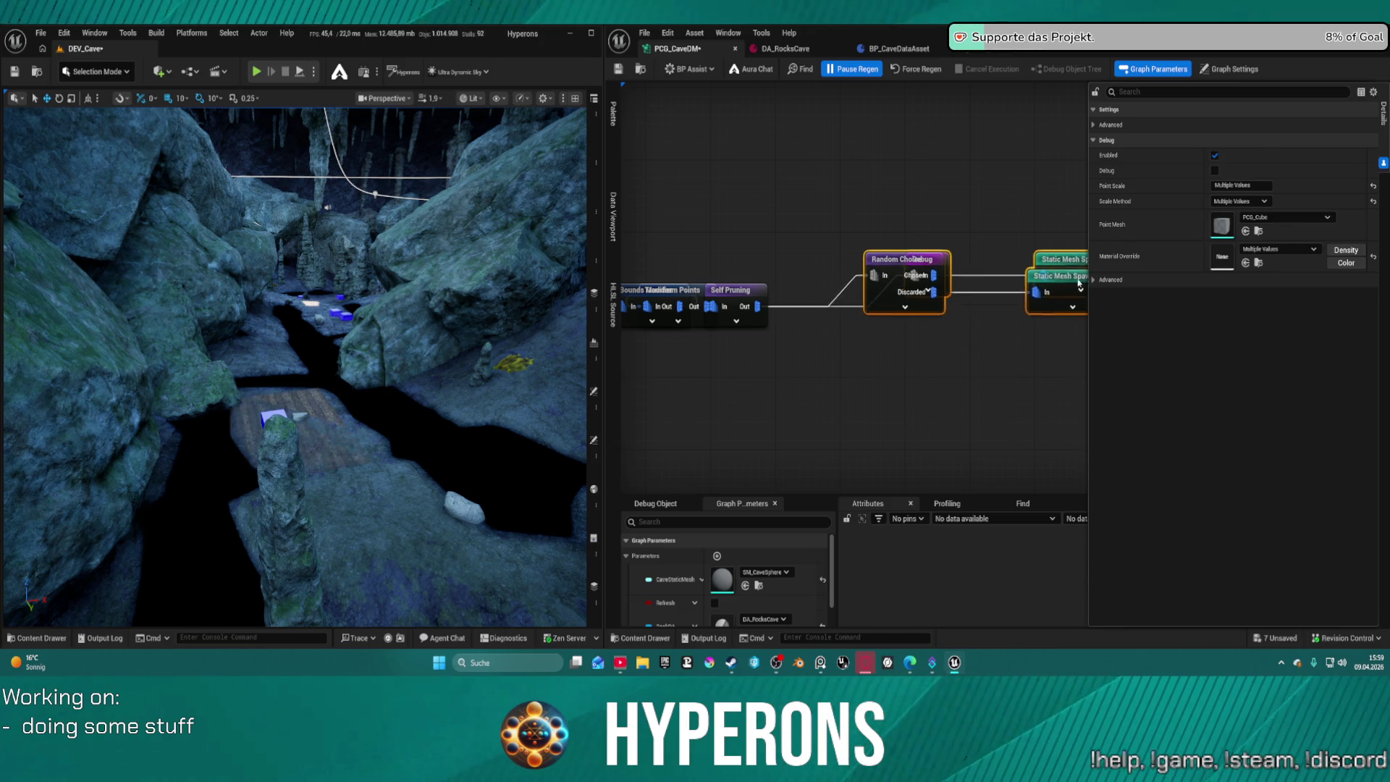
left_click(878, 262)
mouse_move(877, 262)
left_mouse_down()
mouse_move(888, 252)
mouse_move(837, 207)
left_mouse_up()
Line up Self Pruning, Collapse Points, Bounds Modifier and Transform Points, then select Density Filter through Transform Points.
left_click_drag(724, 290, 769, 294)
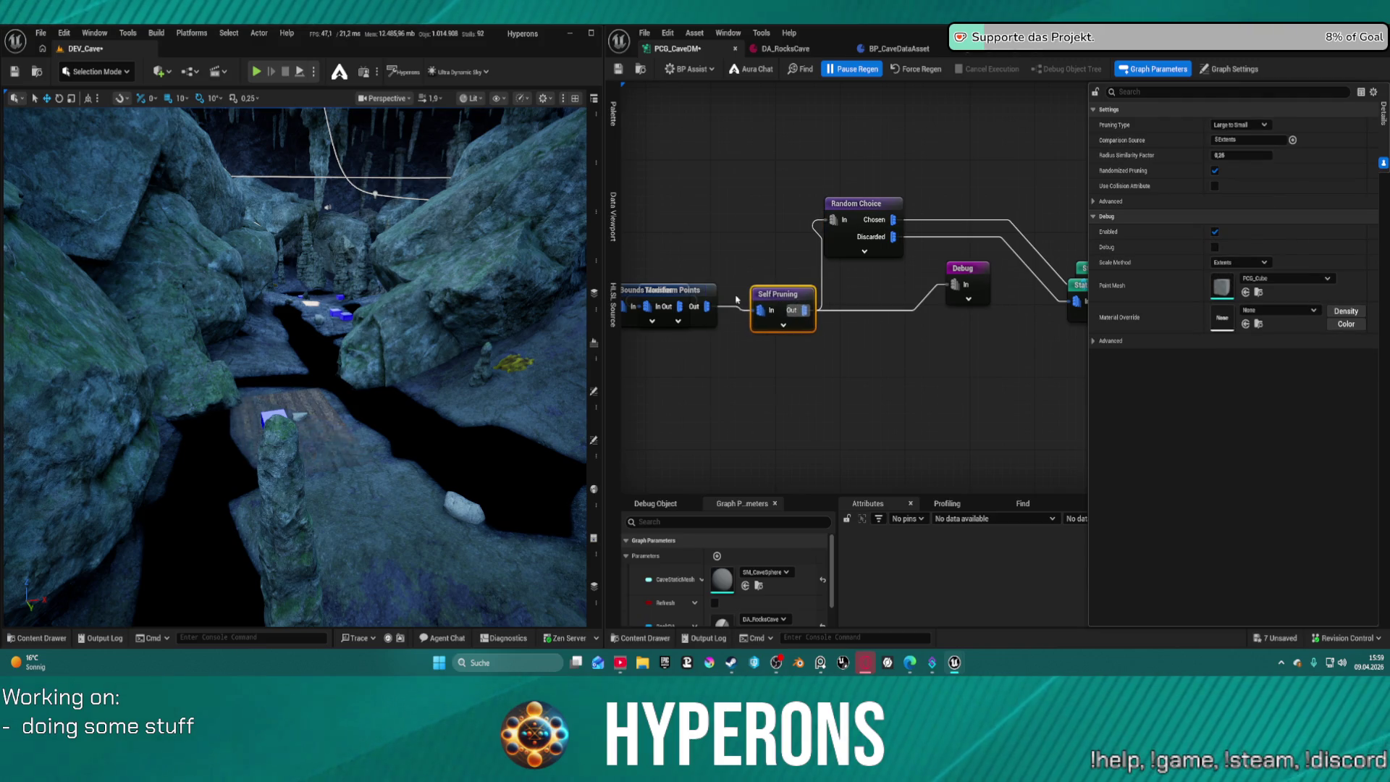
left_click_drag(681, 290, 1067, 293)
left_click(807, 296)
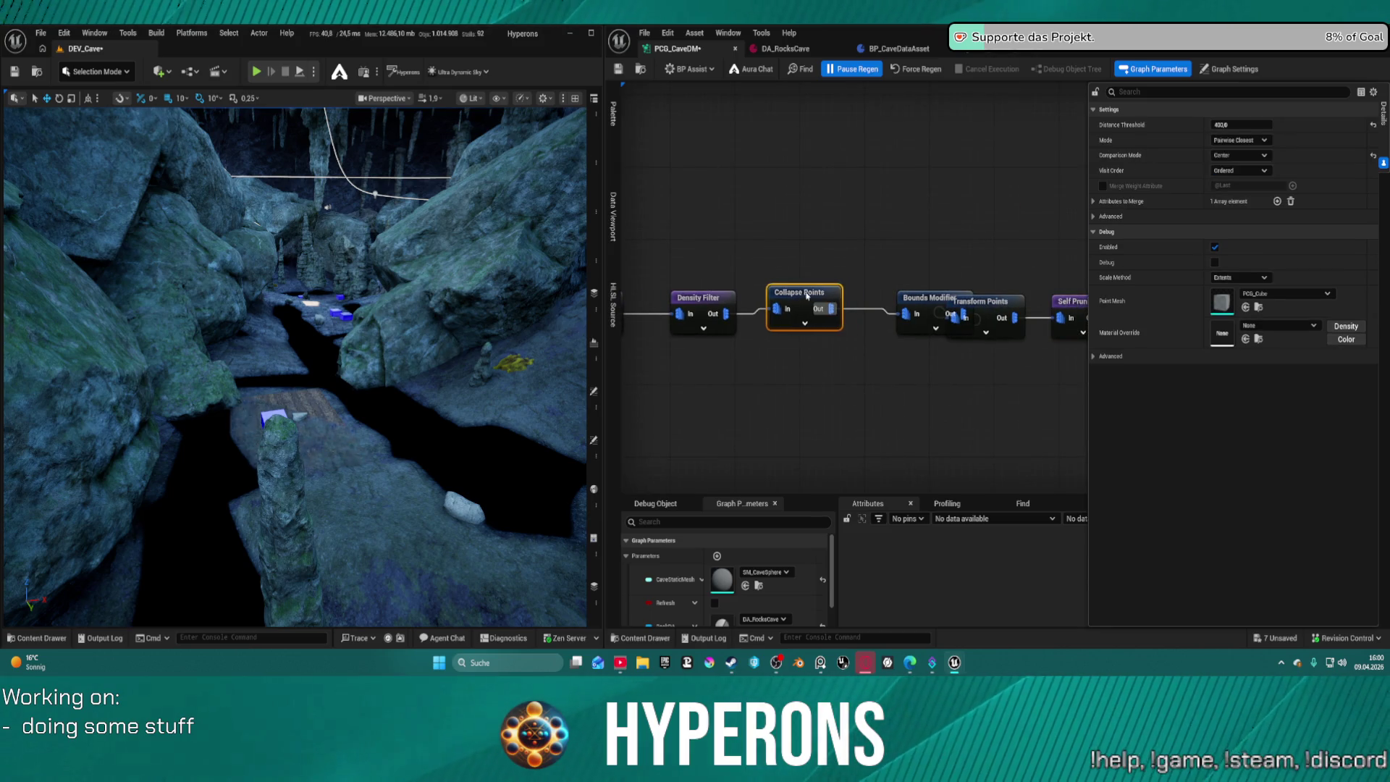
left_click_drag(807, 296, 790, 305)
left_click_drag(929, 301, 877, 306)
left_click_drag(977, 309, 956, 310)
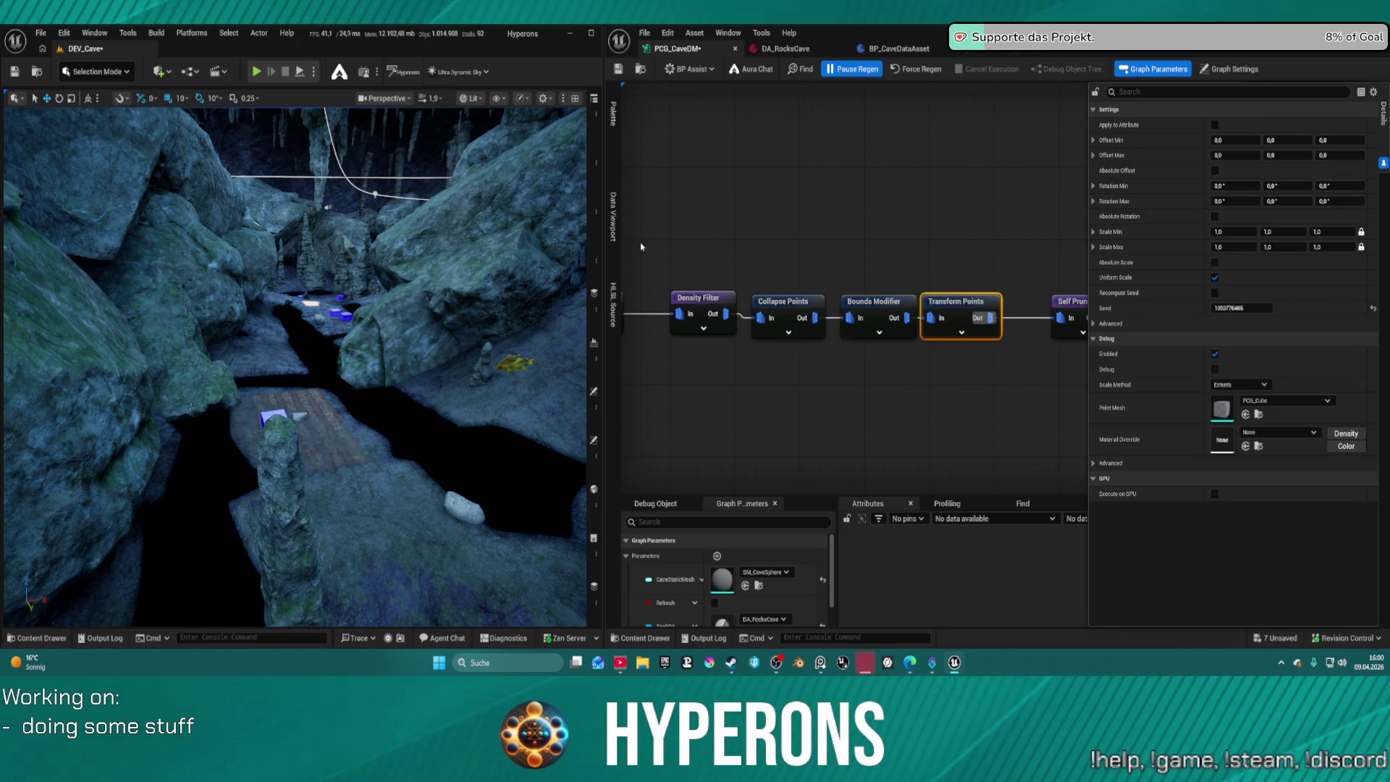
left_click_drag(640, 246, 1055, 330)
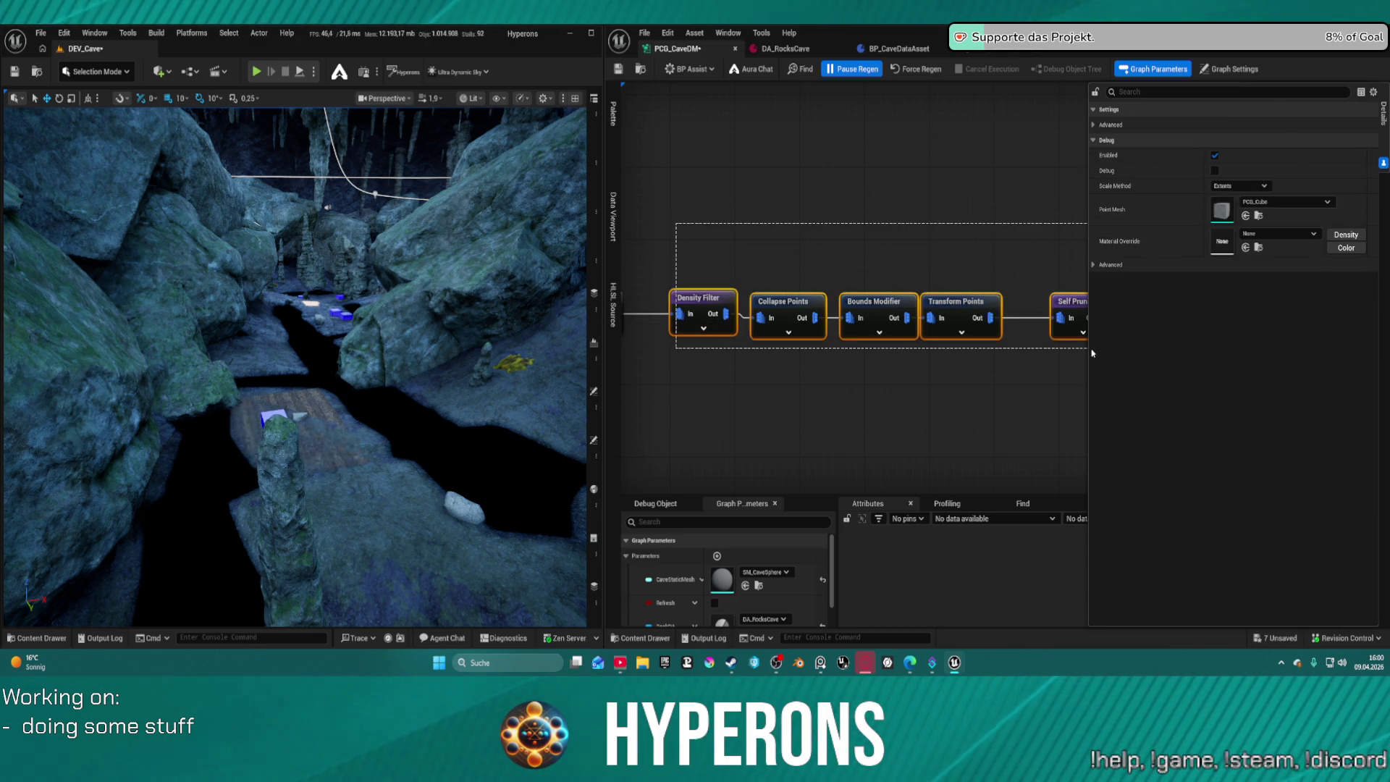
Bring the spawner end of the graph into view and move Random Choice right and down.
scroll(1060, 362, "down", 2)
scroll(1061, 362, "down", 2)
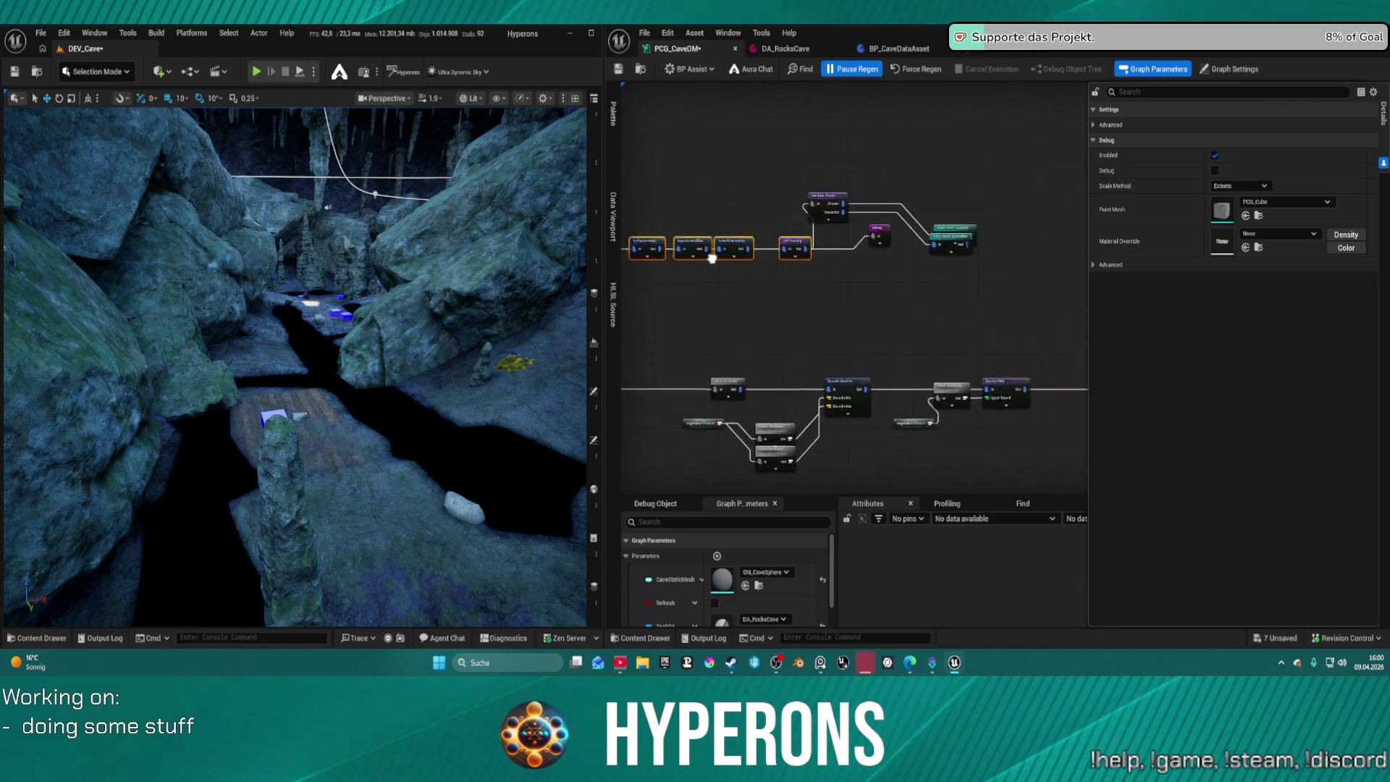
left_click_drag(639, 220, 1014, 320)
scroll(750, 292, "up", 3)
scroll(751, 359, "up", 2)
left_click_drag(750, 358, 776, 398)
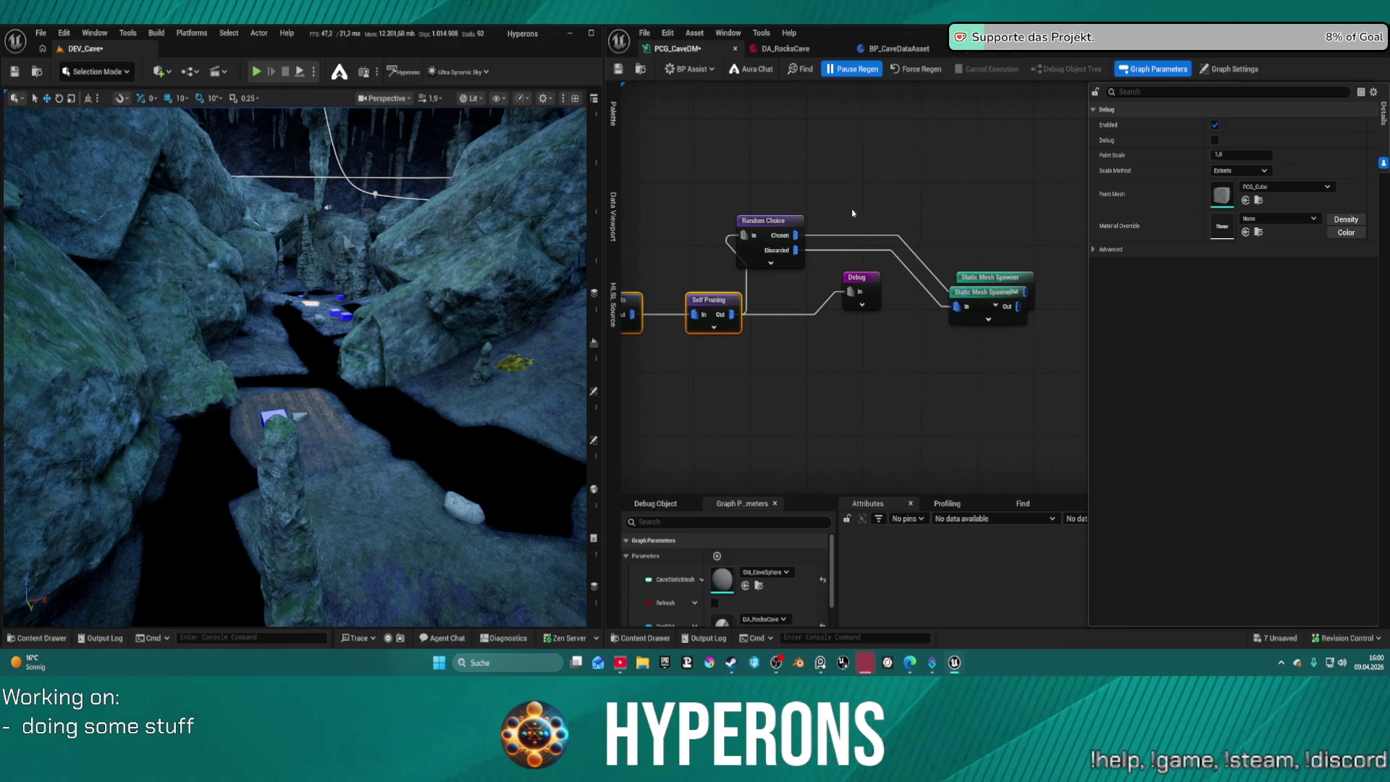
left_click_drag(779, 236, 795, 245)
Shift both Static Mesh Spawners into tidy positions and force the PCG graph to regenerate.
left_click_drag(1010, 281, 987, 233)
left_click_drag(994, 293, 973, 292)
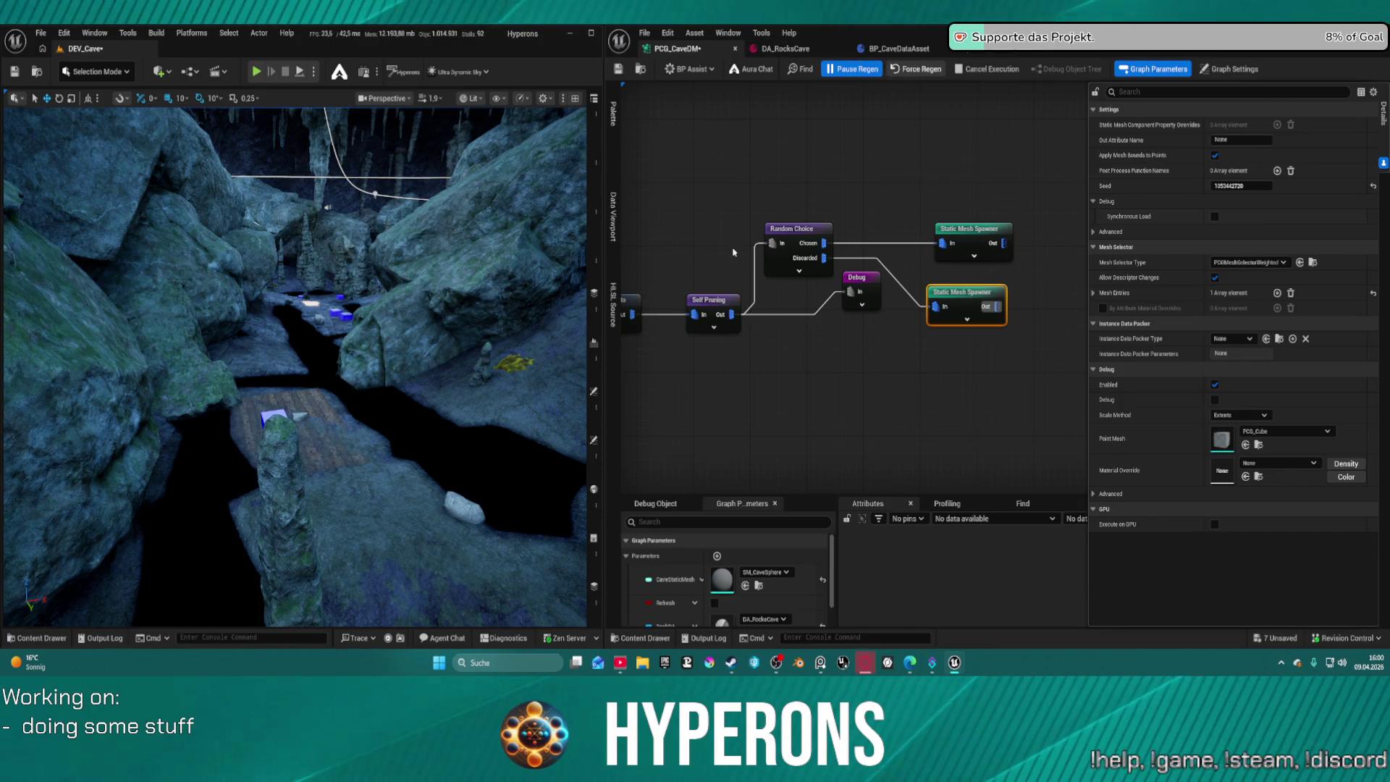
left_click(907, 71)
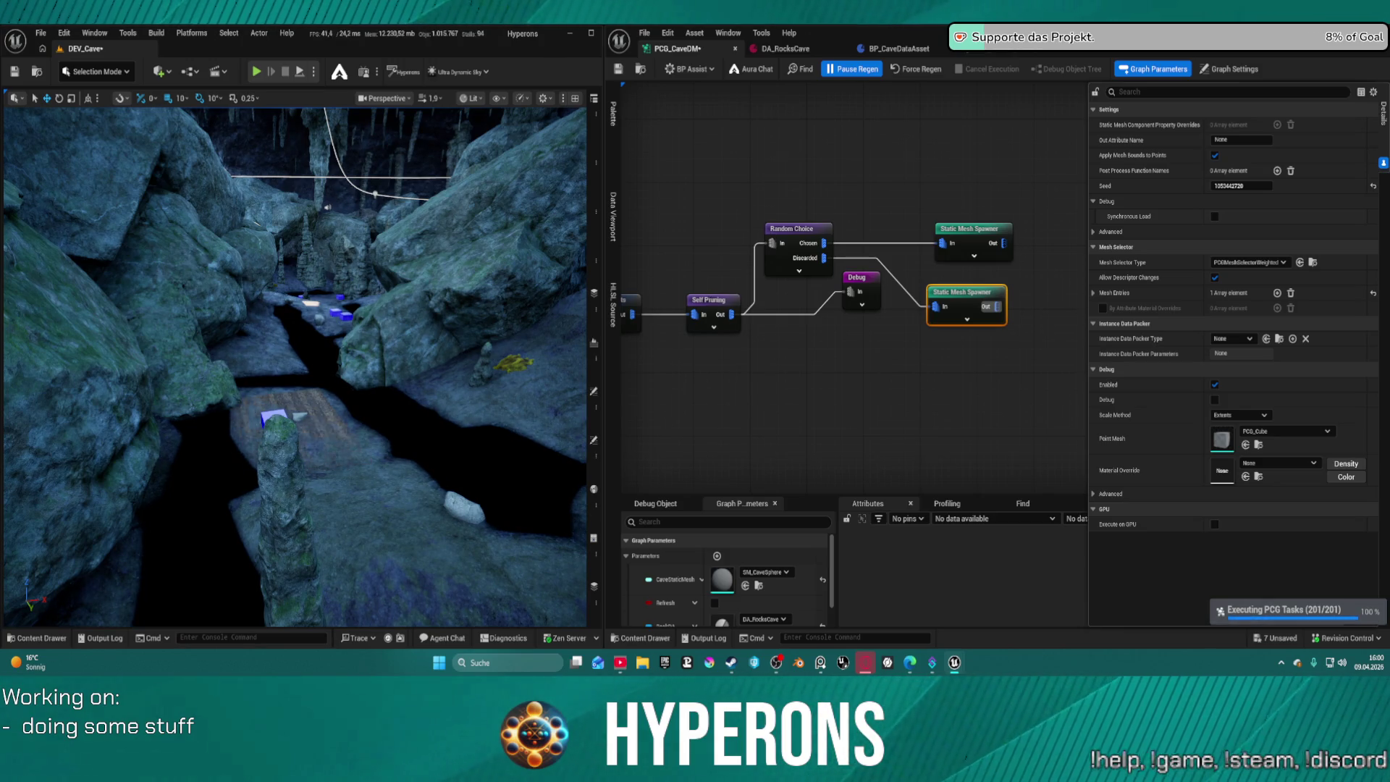
left_click(786, 275)
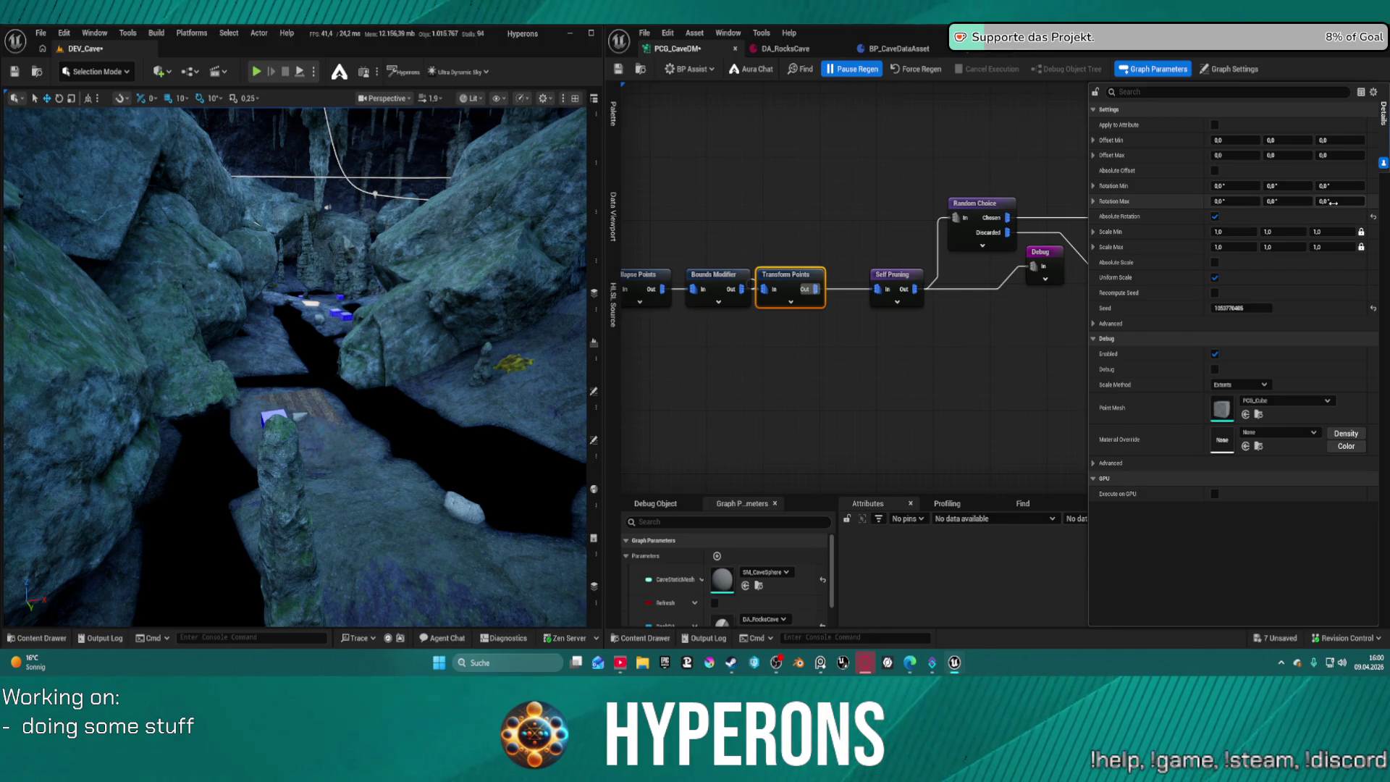
Set Transform Points Offset Min/Max Z to -20 and Scale Min/Max to 3, then regenerate and save.
left_click(1340, 140)
type("-20")
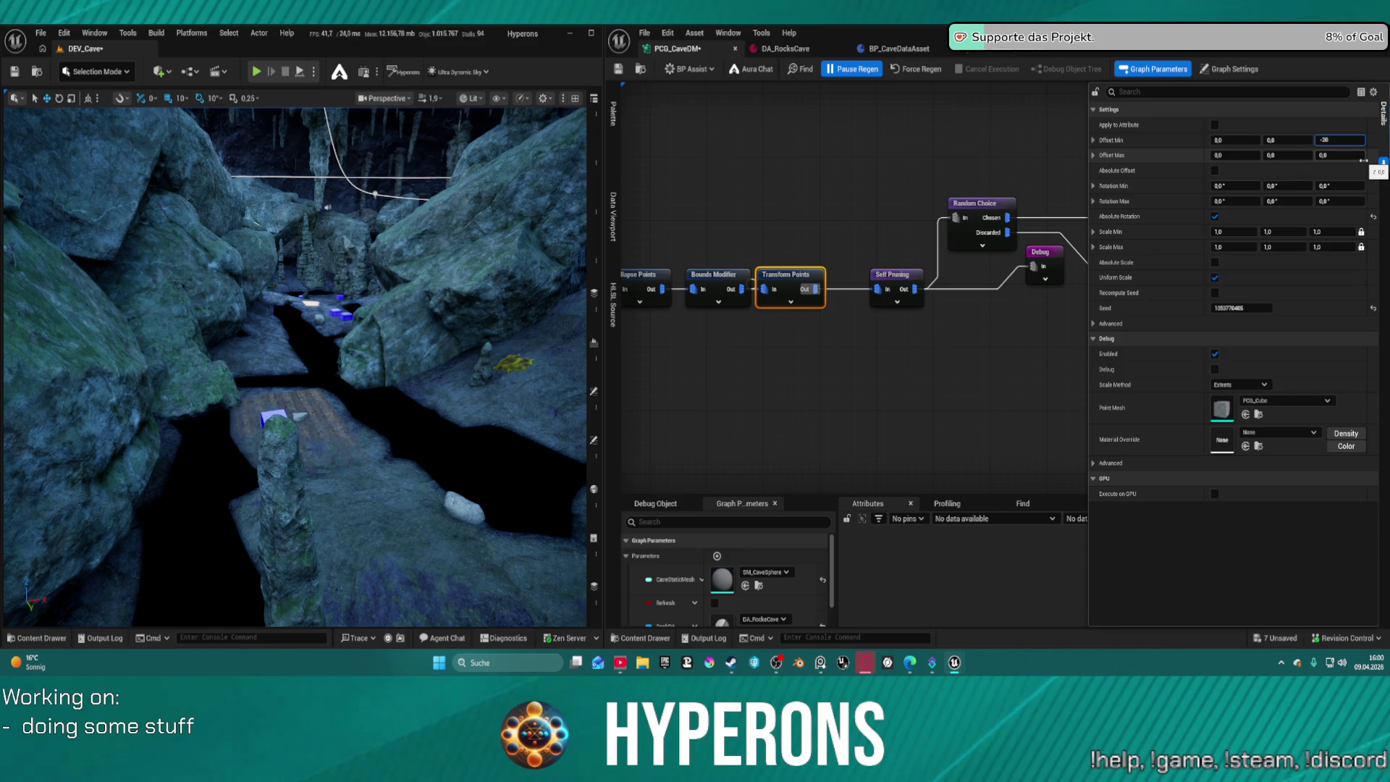
left_click(1362, 156)
type("-2")
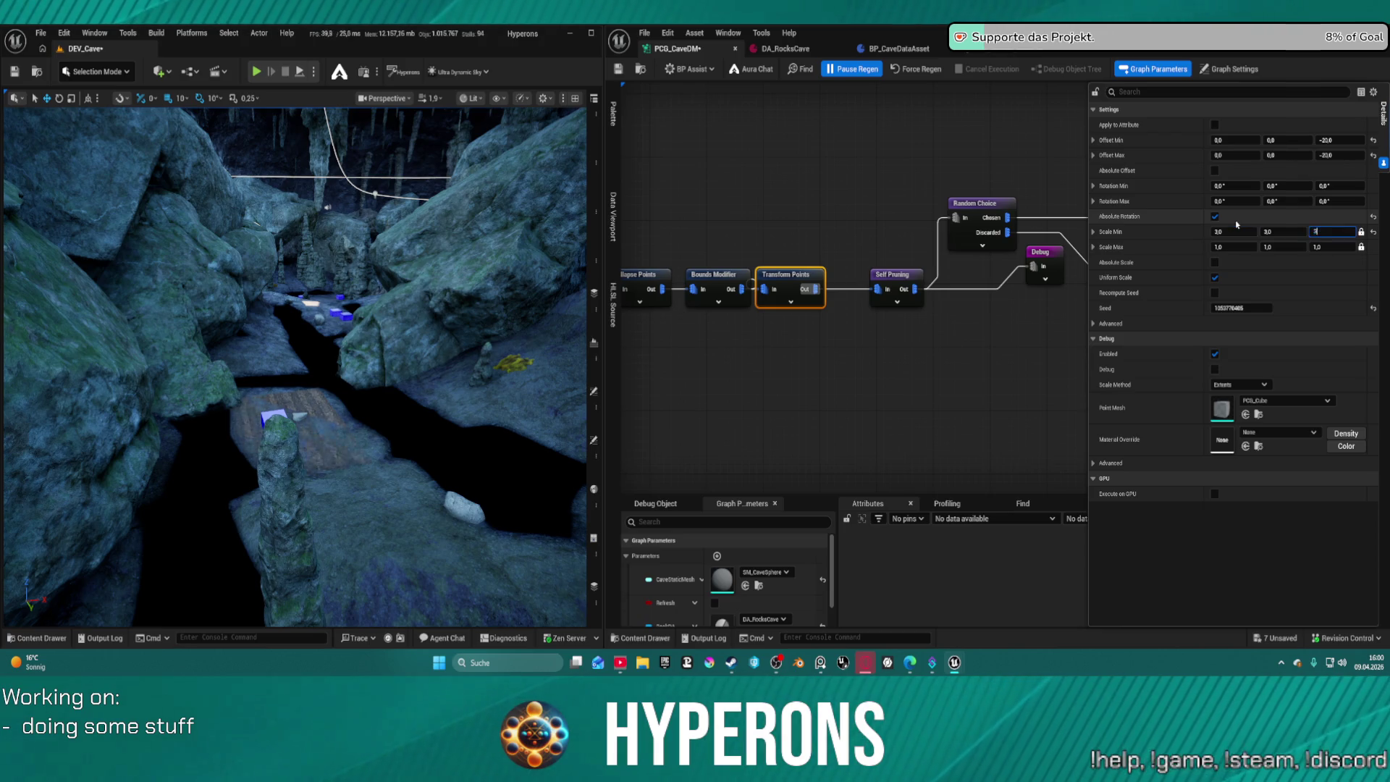
right_click(1238, 225)
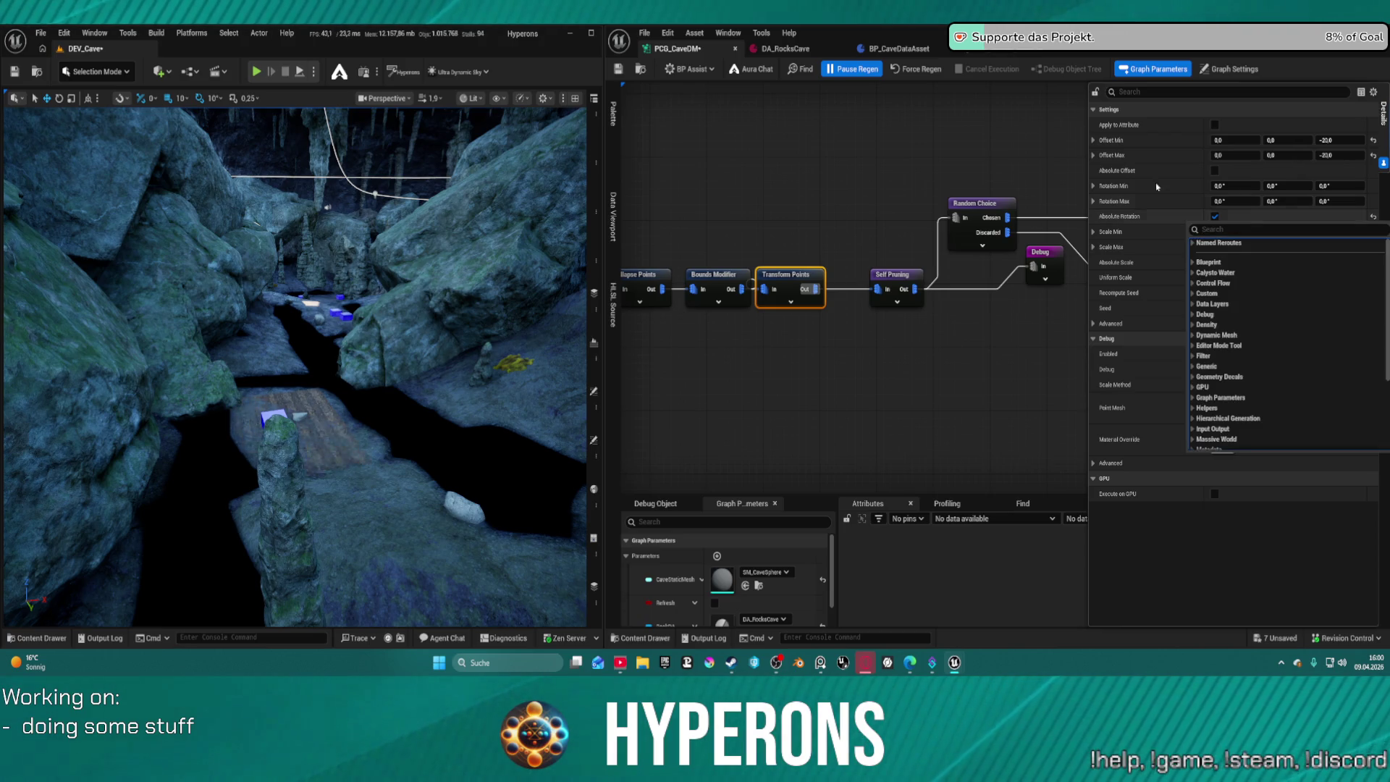
left_click(1138, 236)
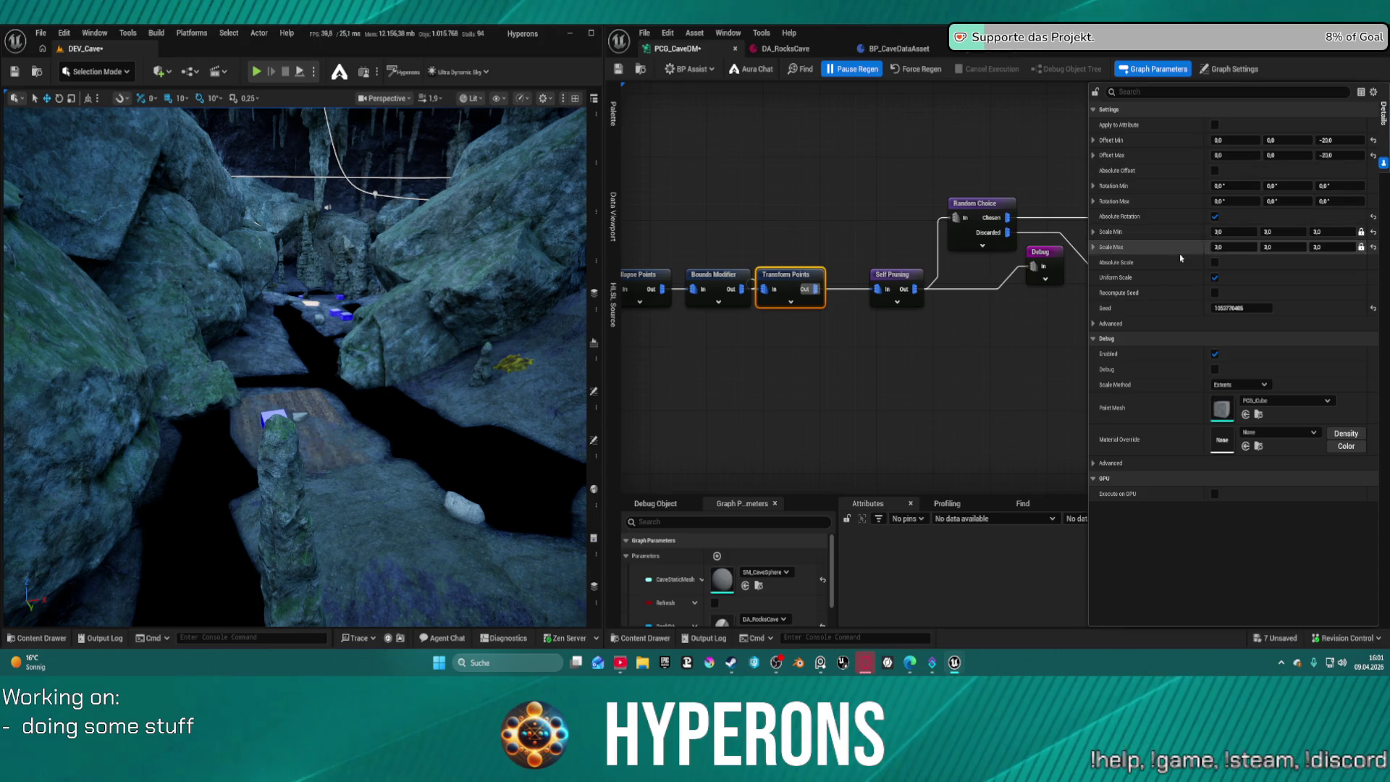
key("ctrl+v")
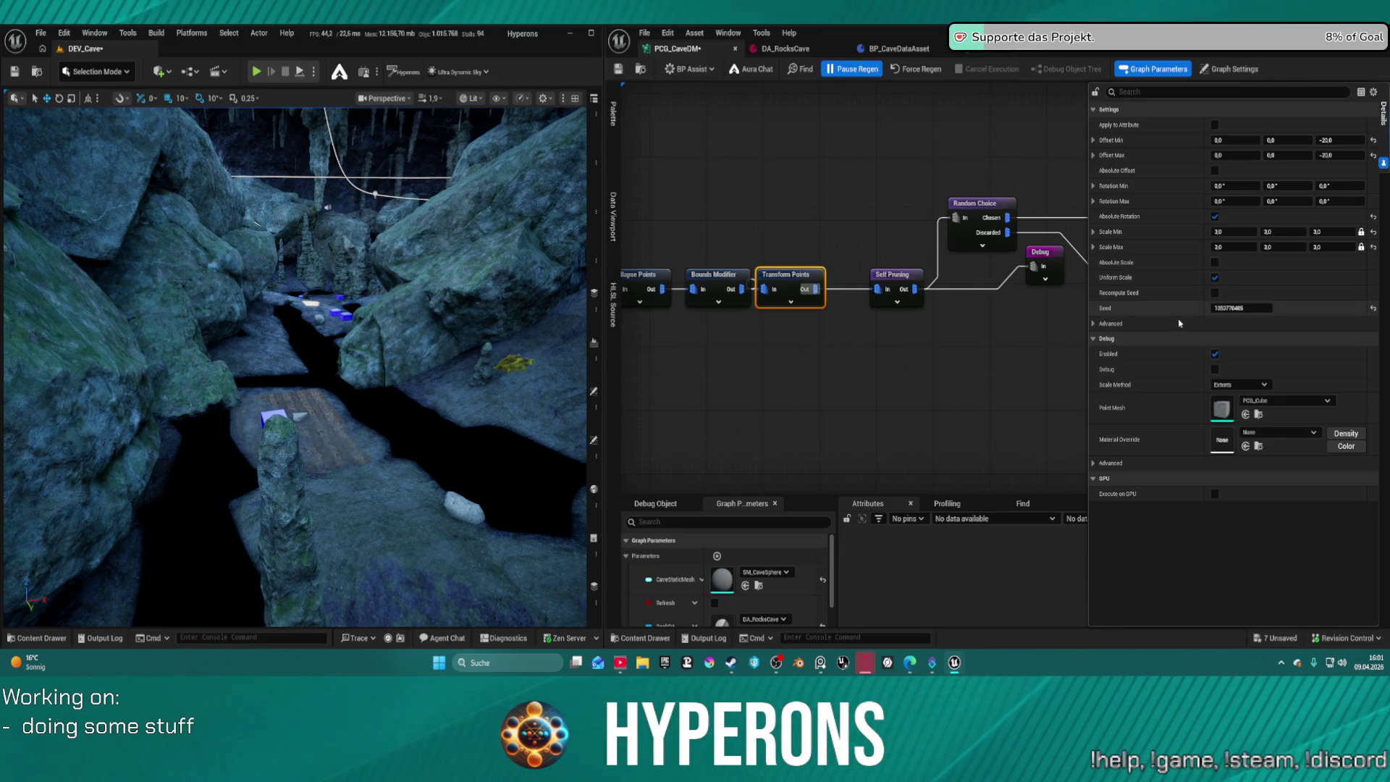
left_click(900, 69)
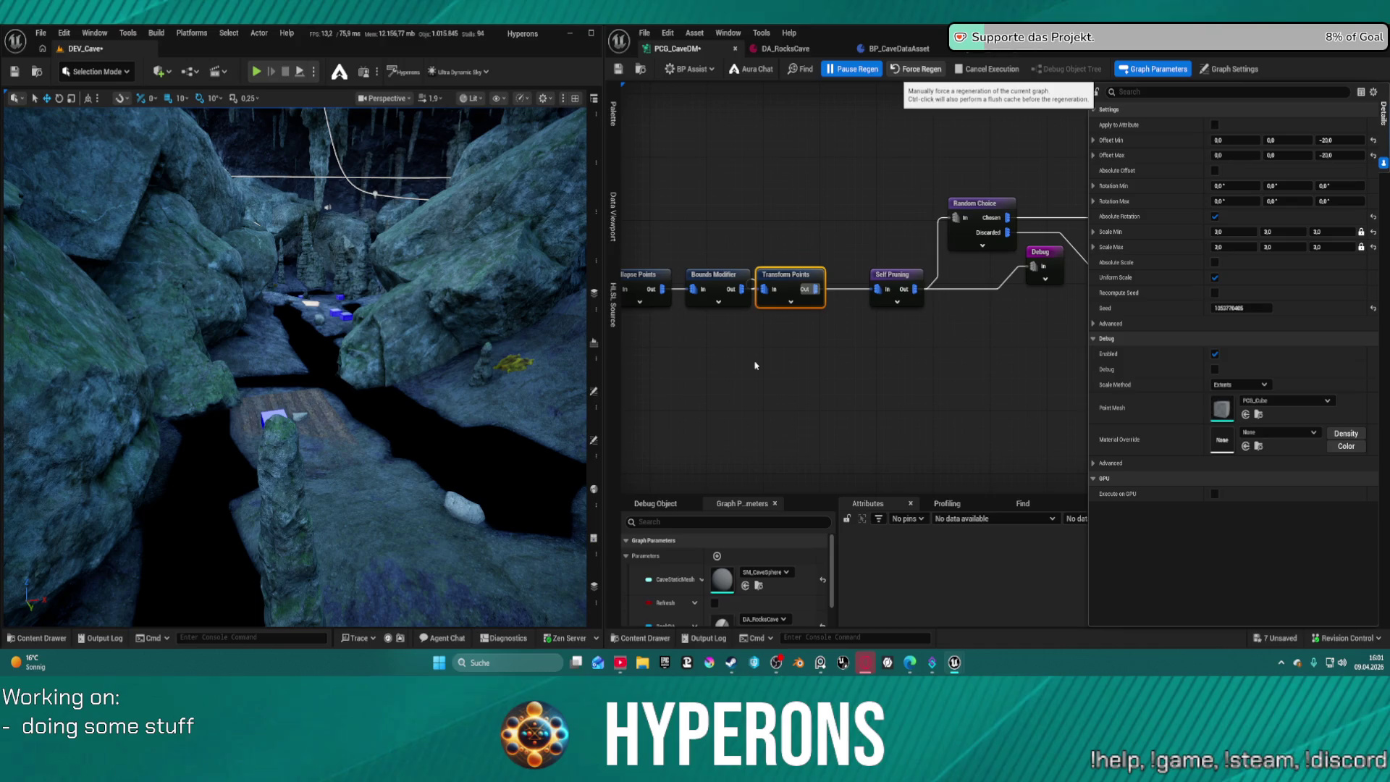
key("ctrl+s")
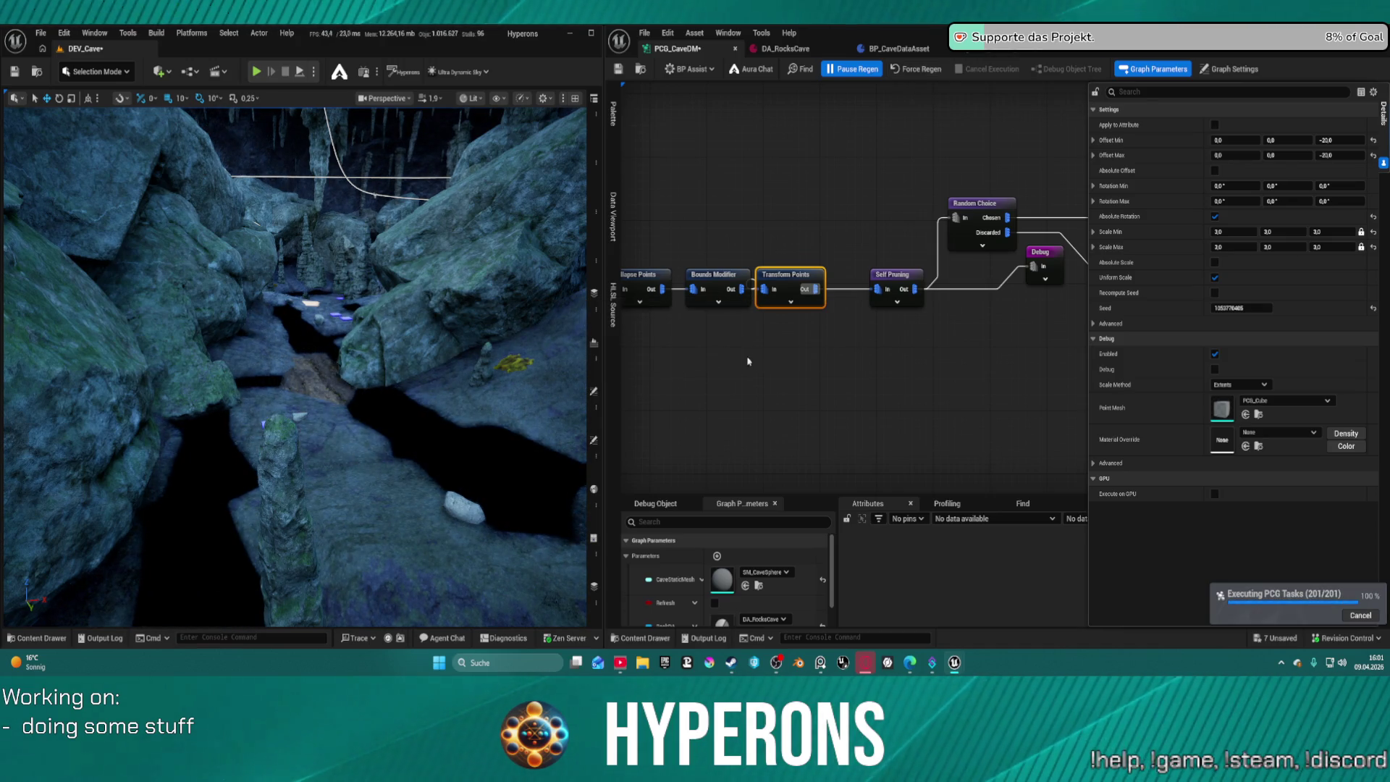
Play the cave level in the editor despite compilation errors, then stop to pick Standalone Game.
left_click(253, 72)
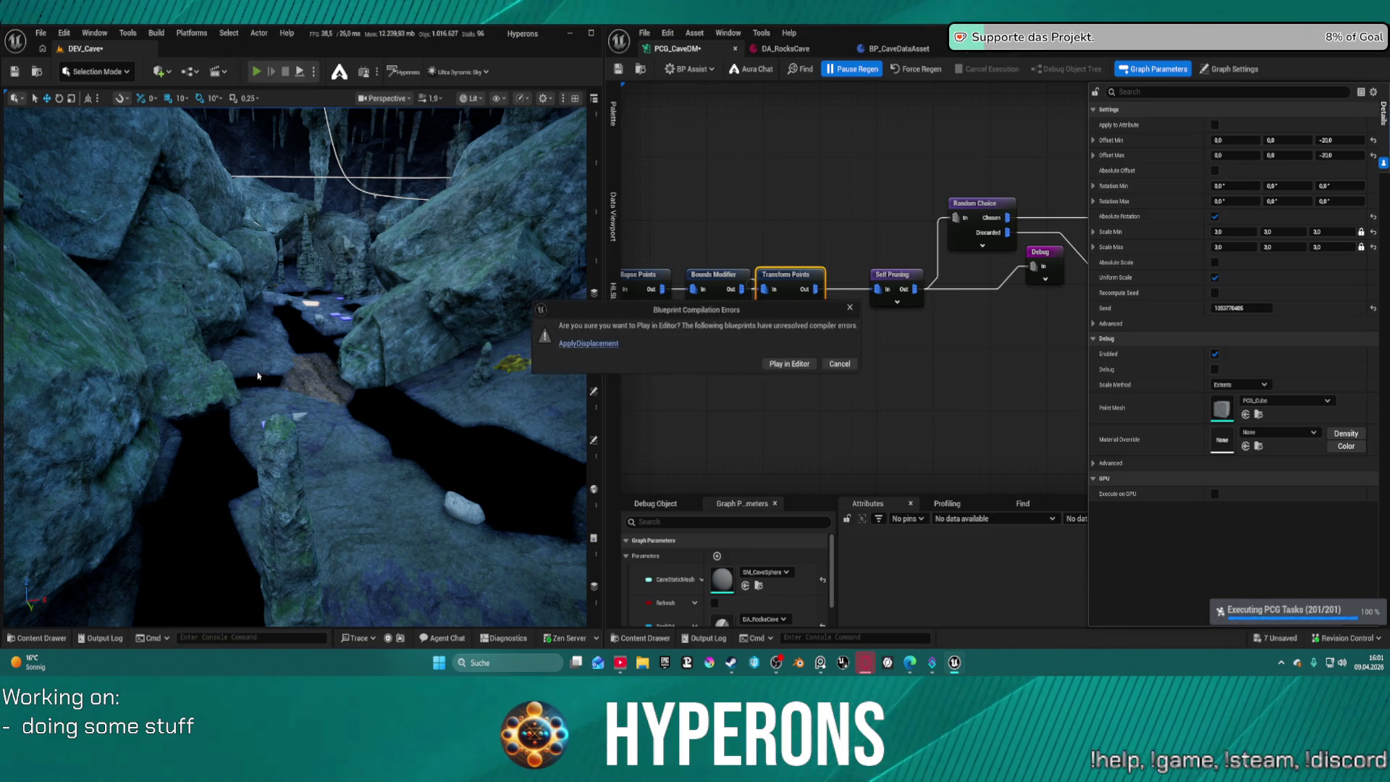
left_click(804, 368)
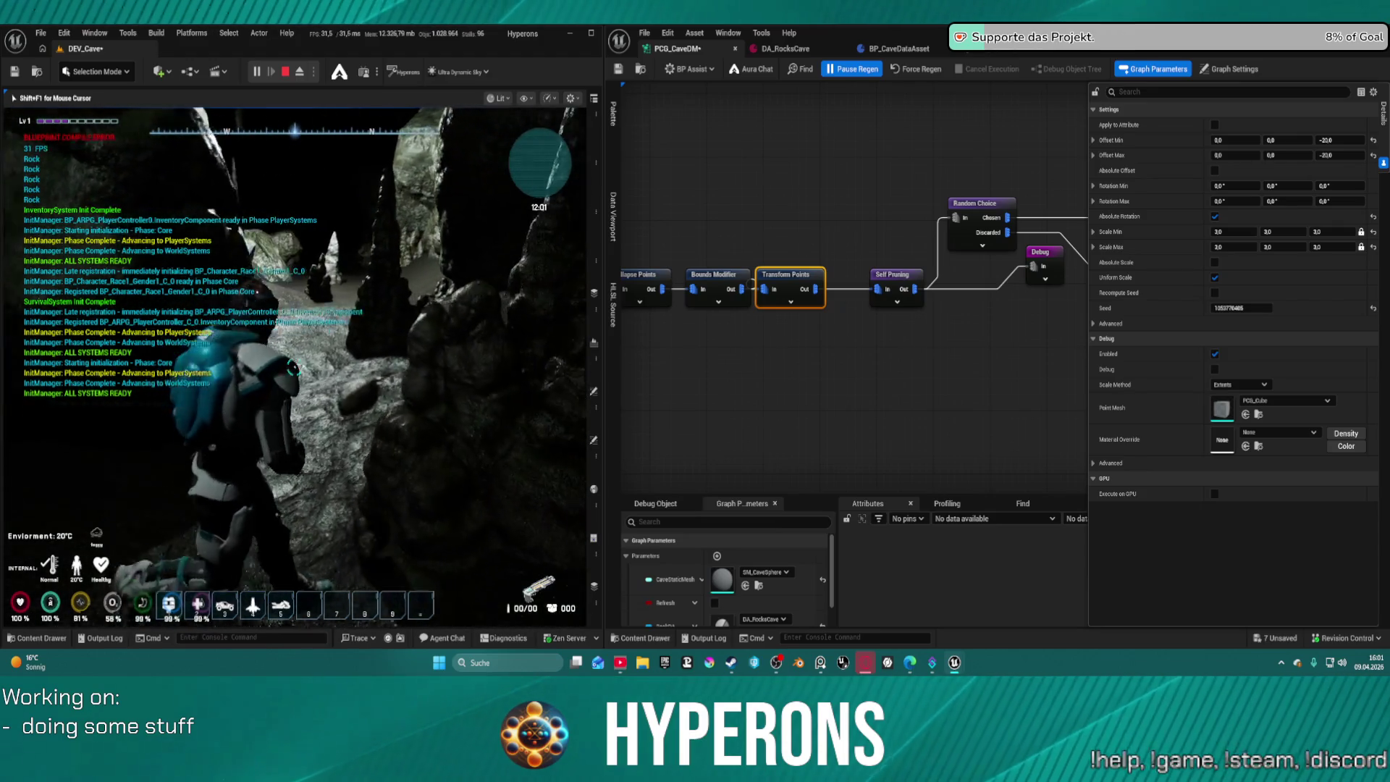
key("i")
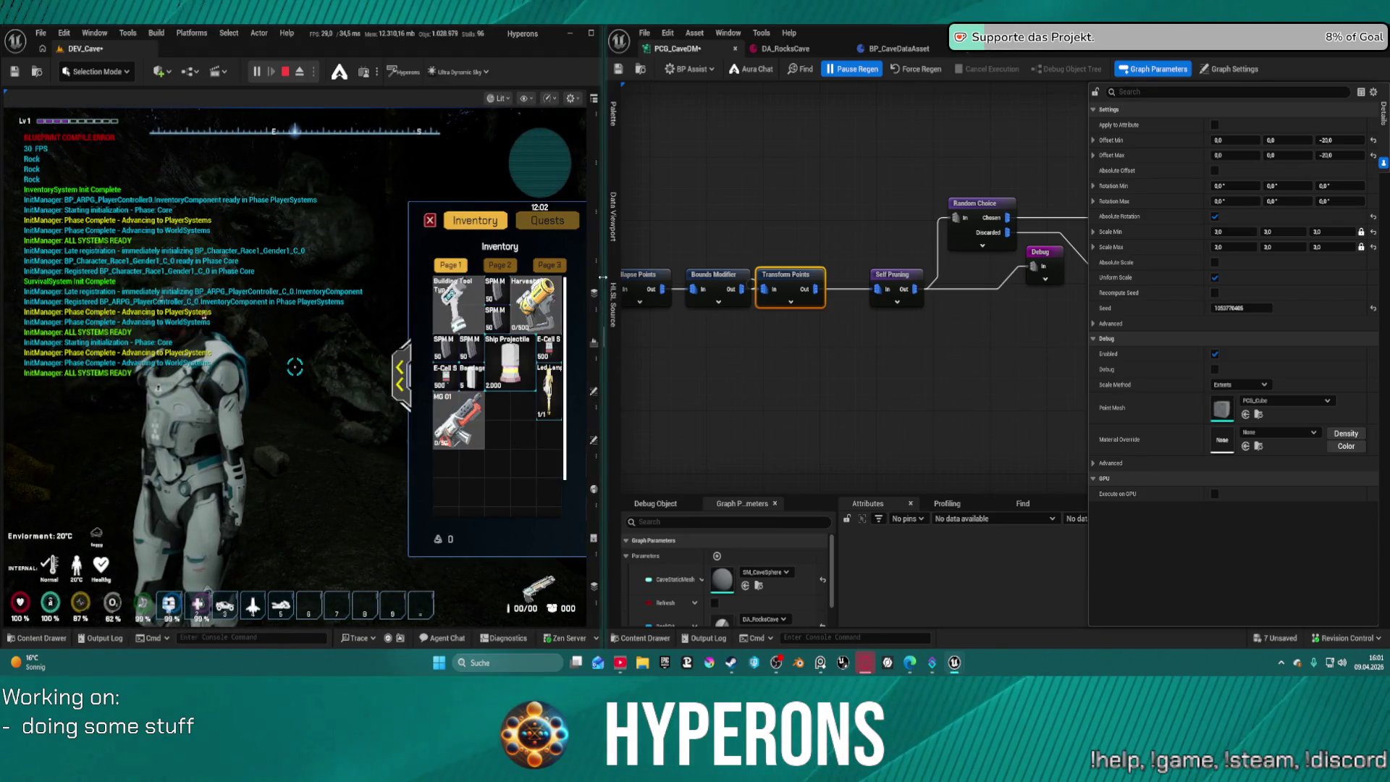
key("Escape")
left_click(316, 69)
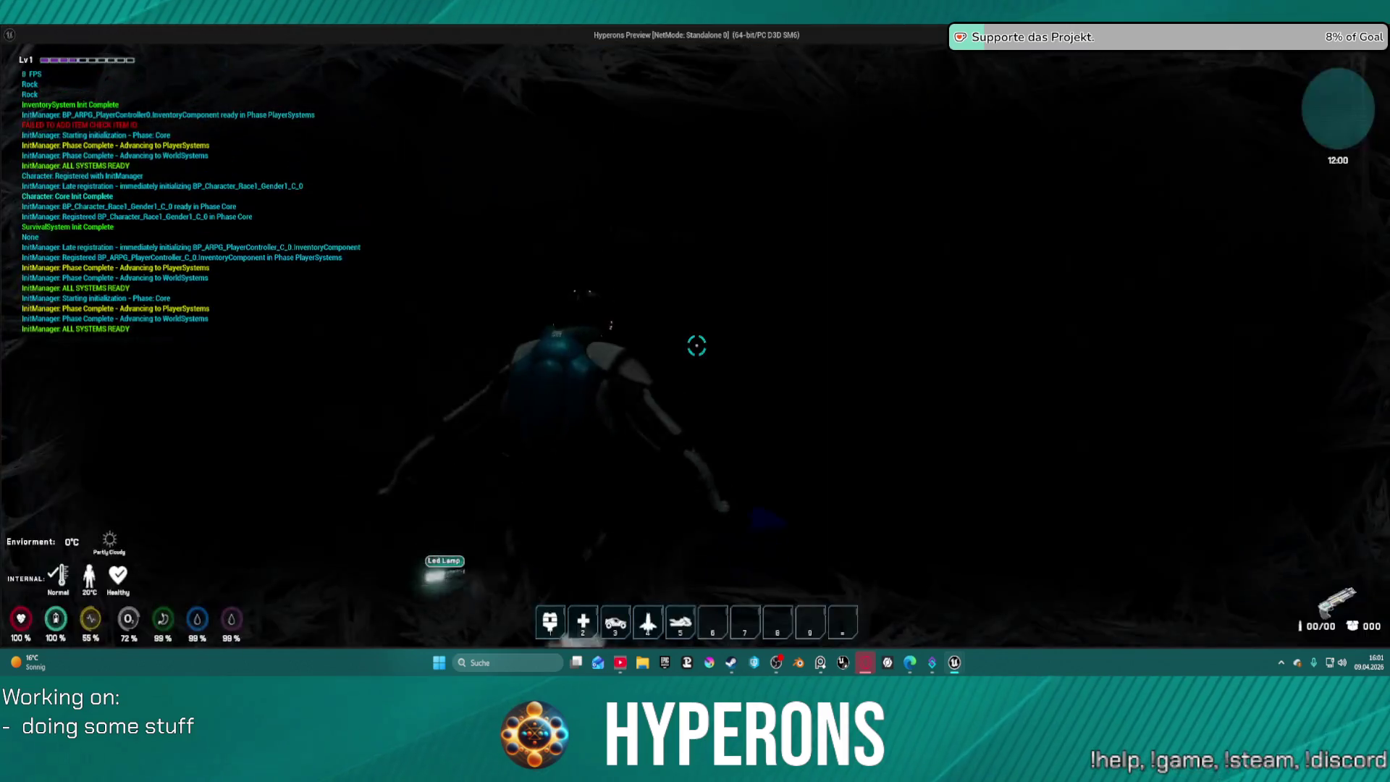
Close the inventory and walk the character deeper into the cave.
key("i")
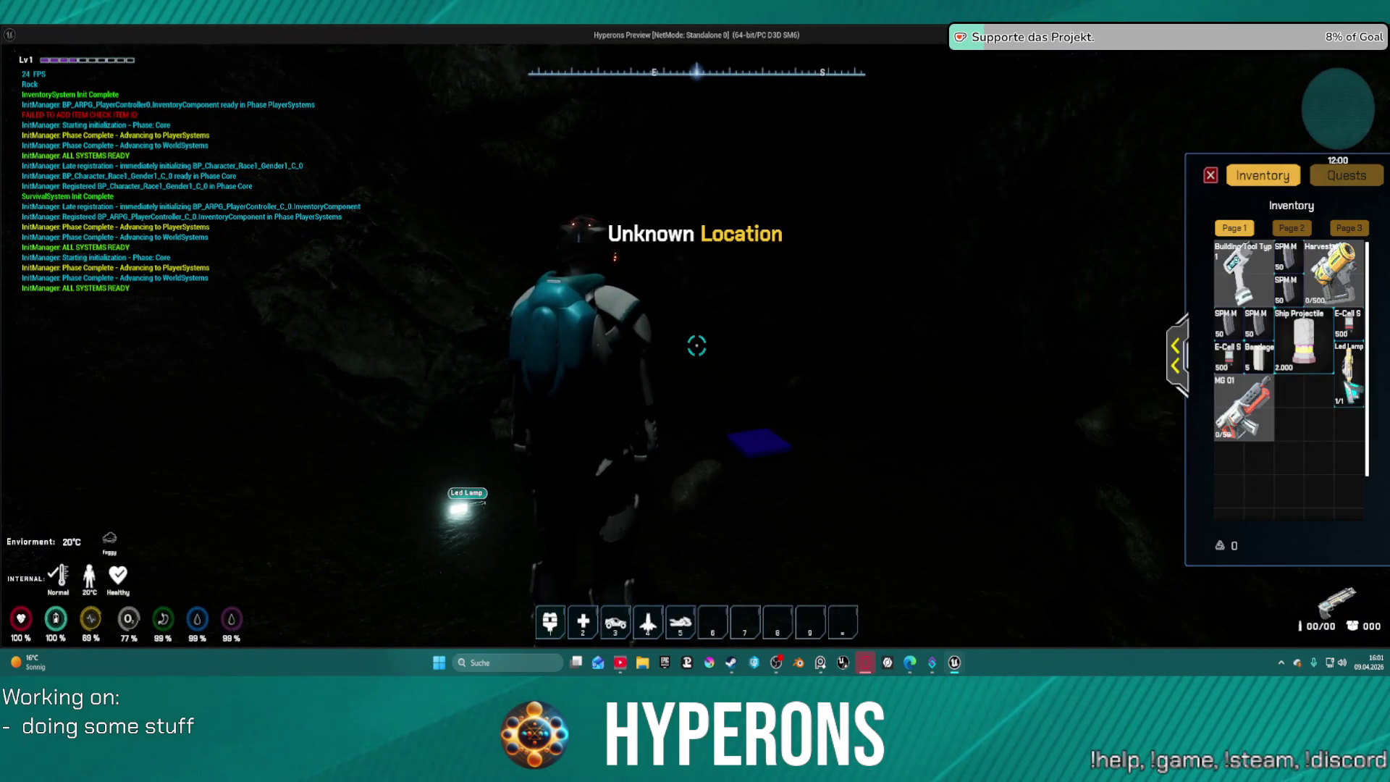
key("i")
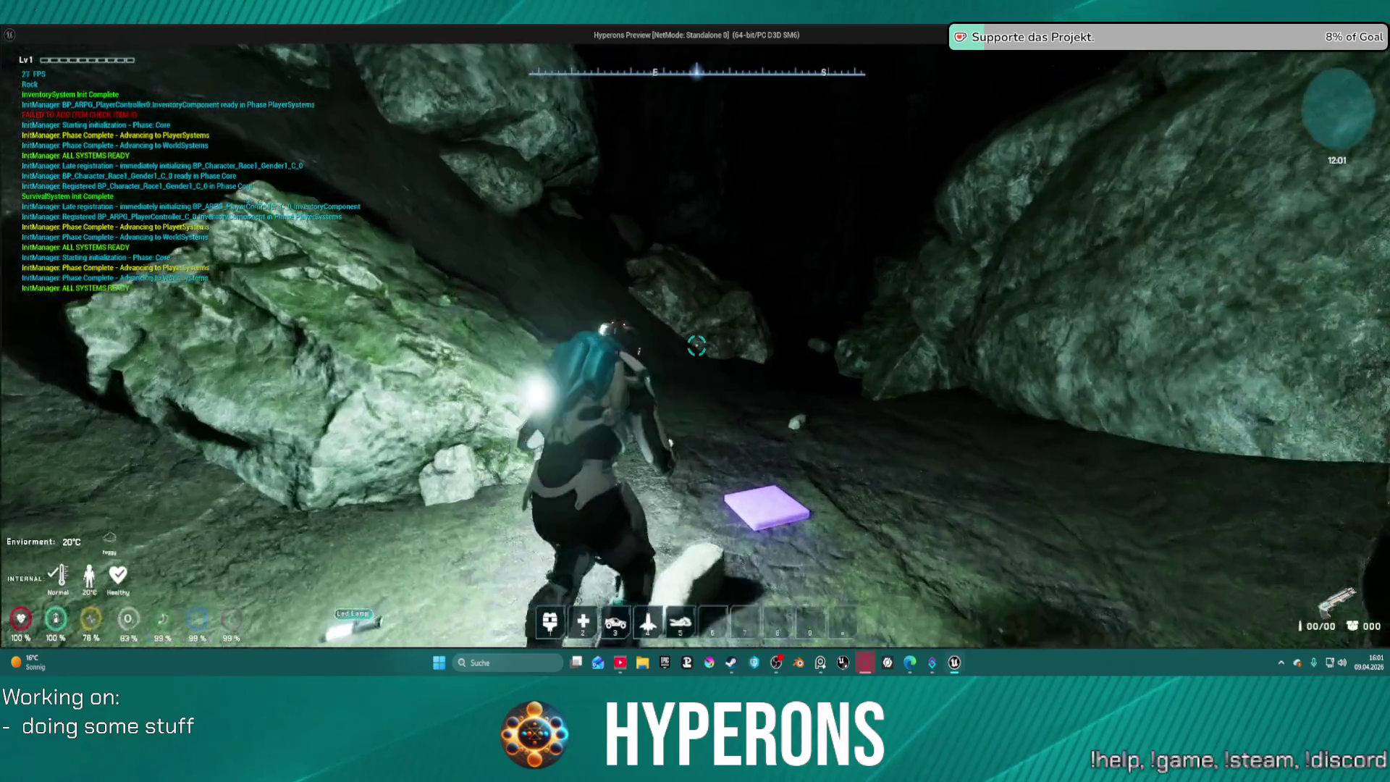
key("w")
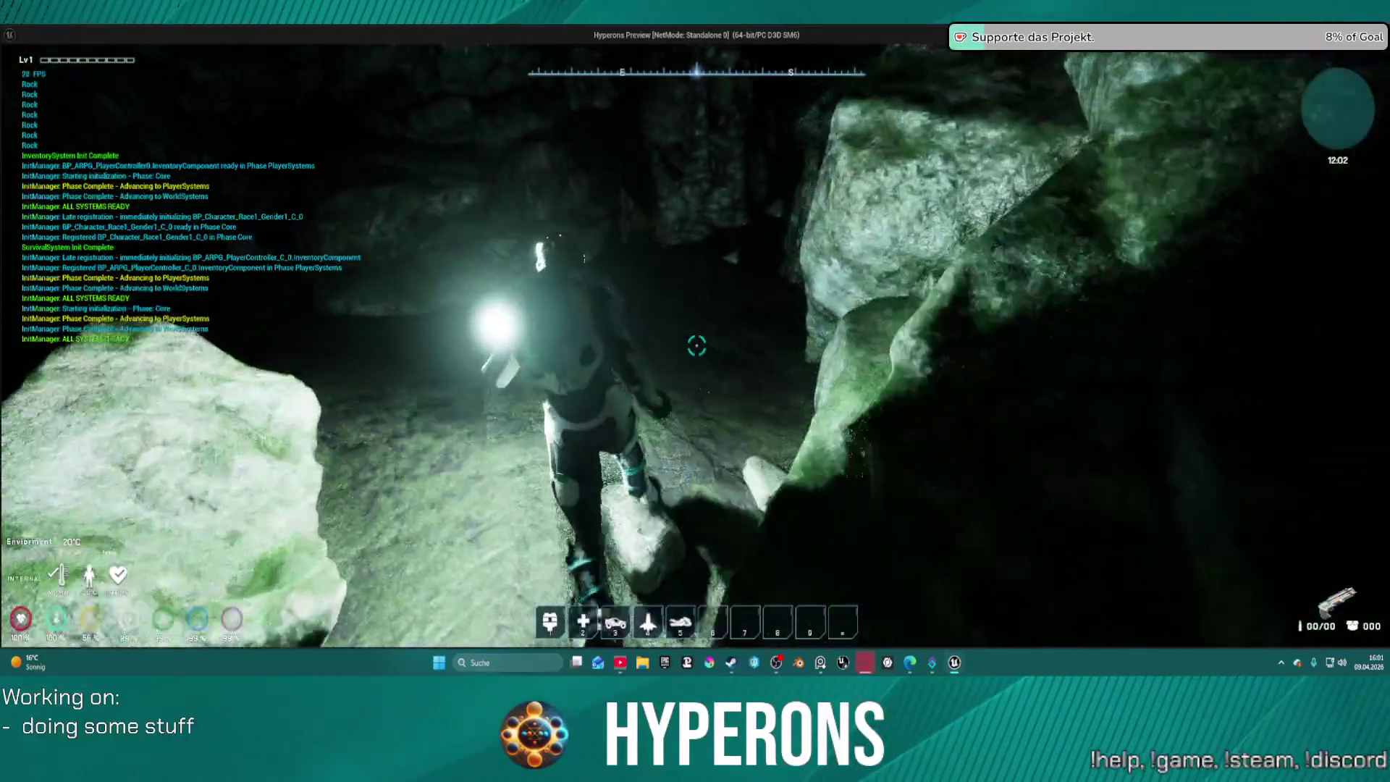
key("w")
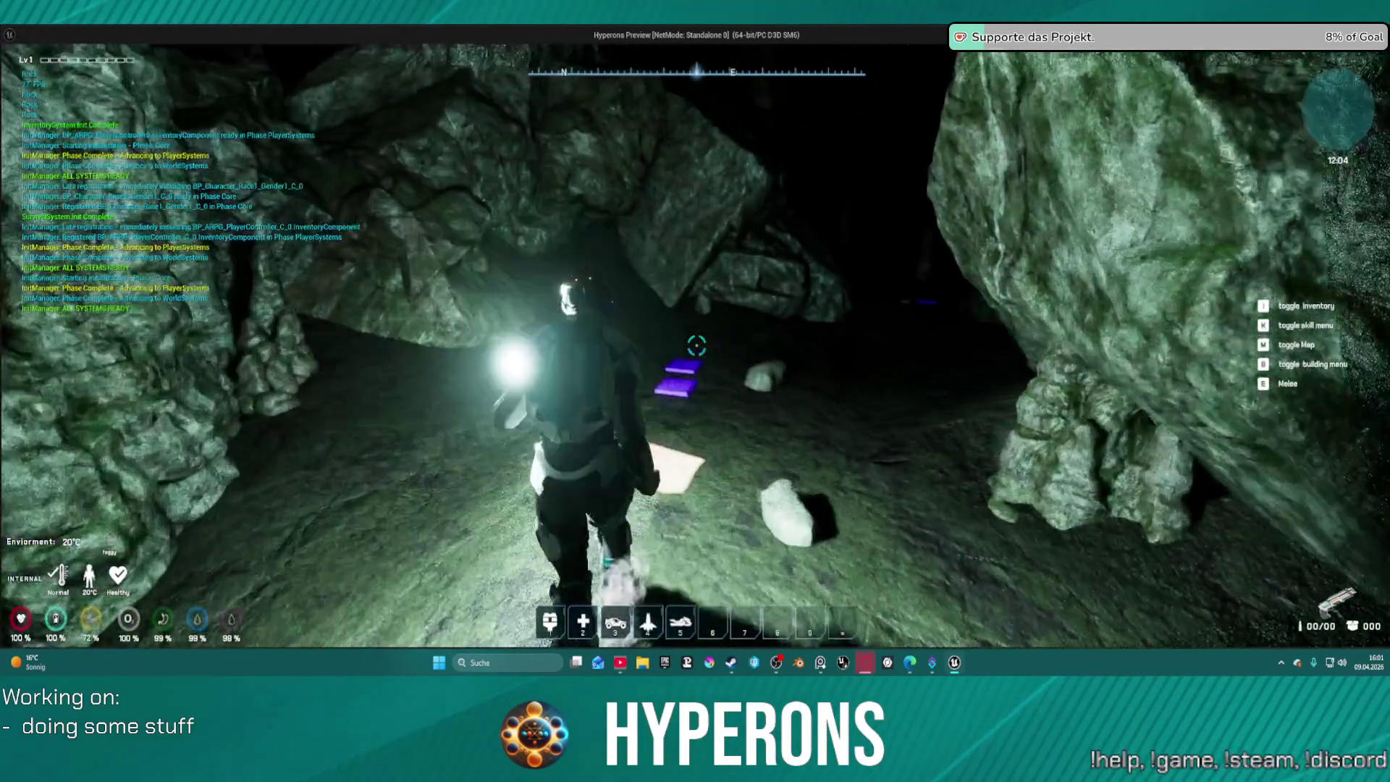
key("w")
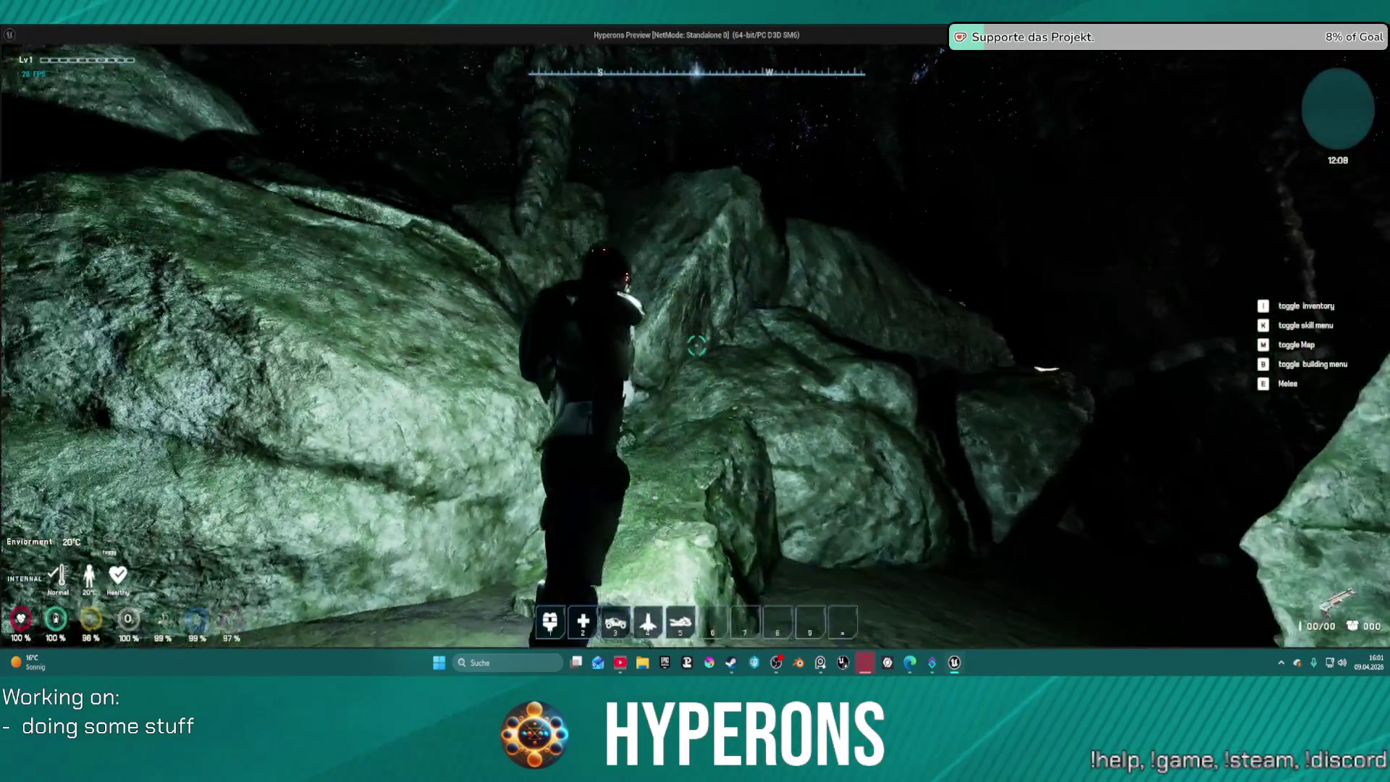
key("w")
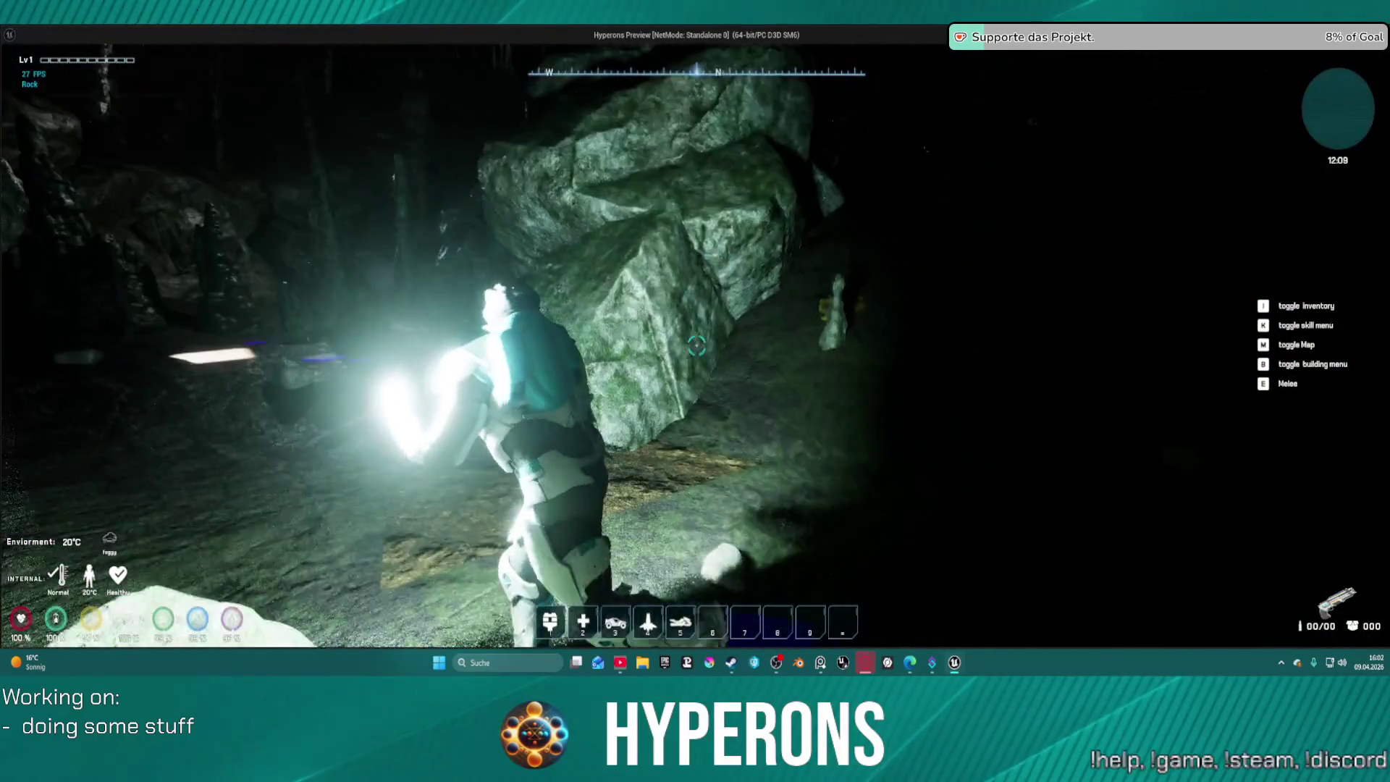
key("w")
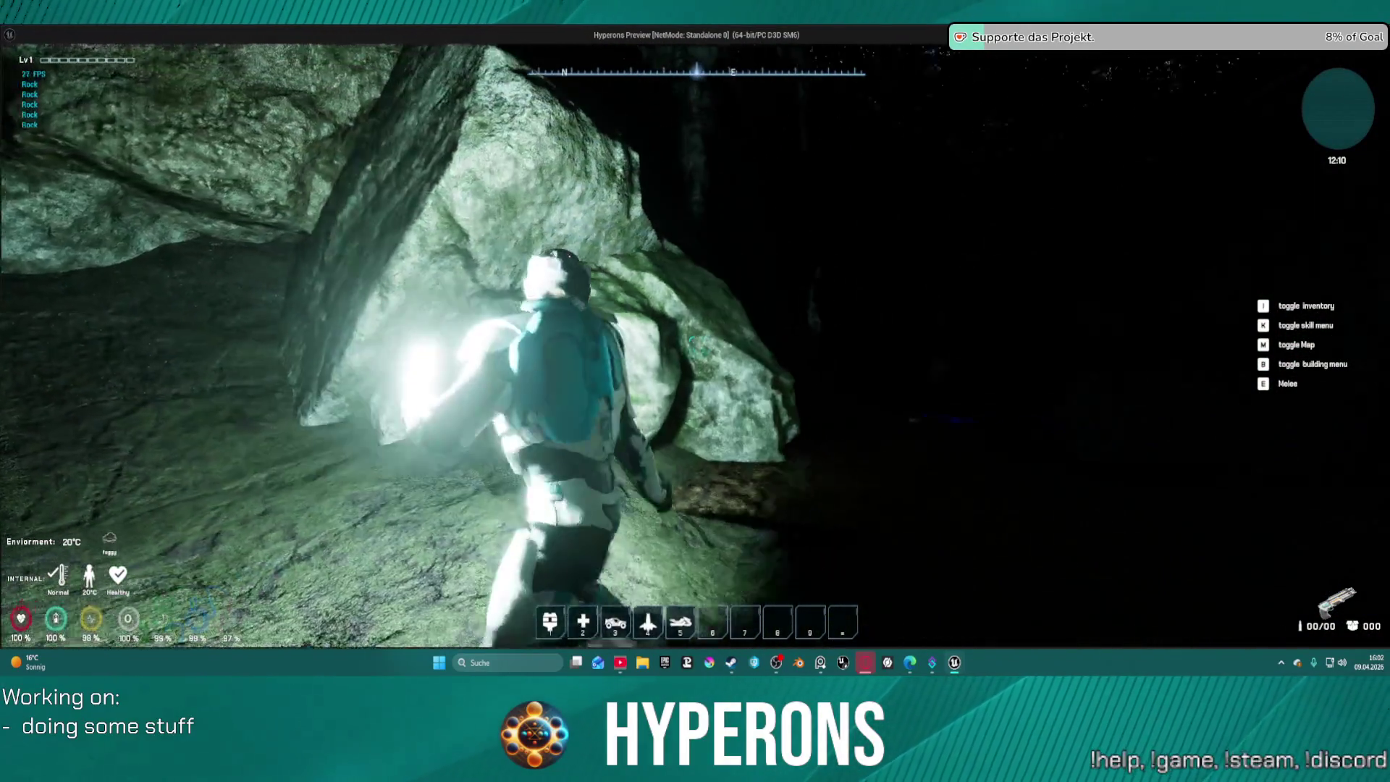
key("w")
key("w")
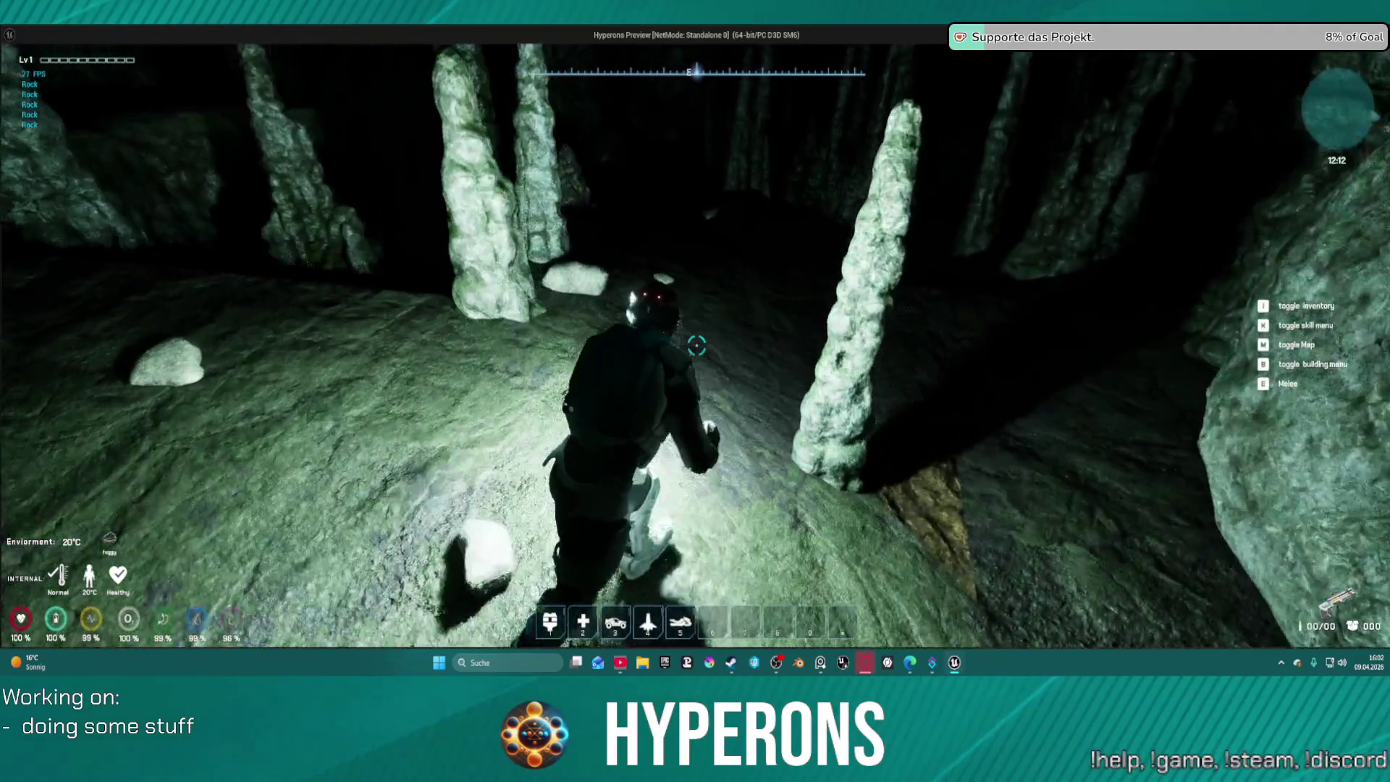
key("w")
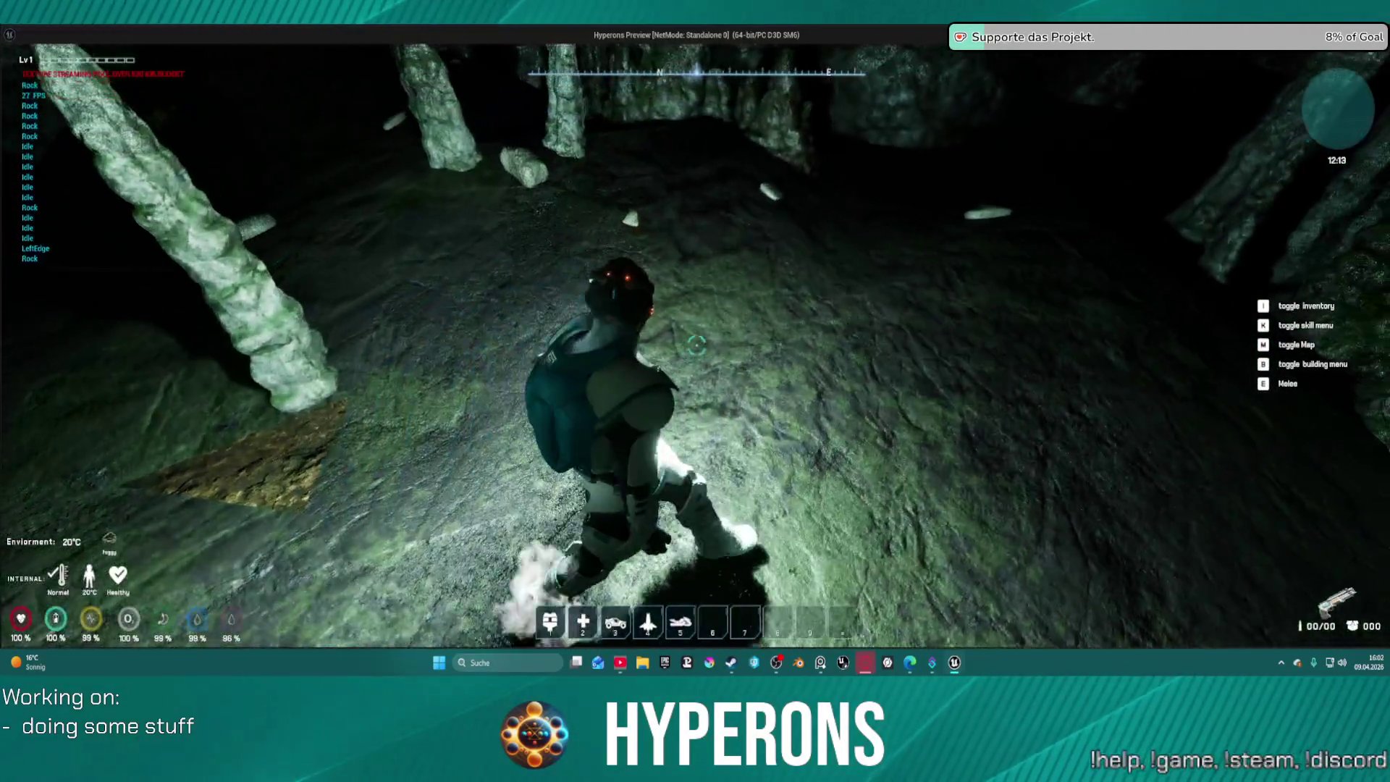
Walk past the stalagmites and run across the cave floor toward the next chamber.
key("w")
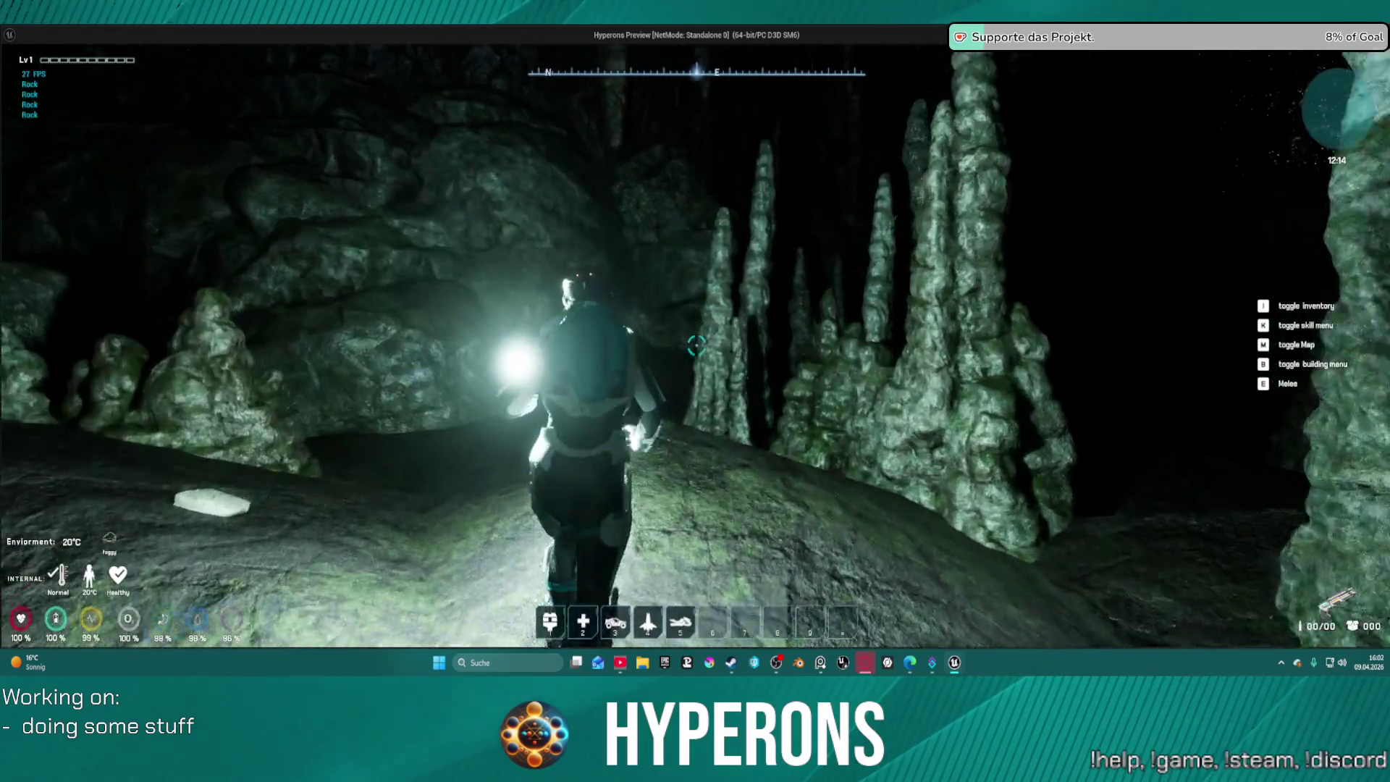
key("w")
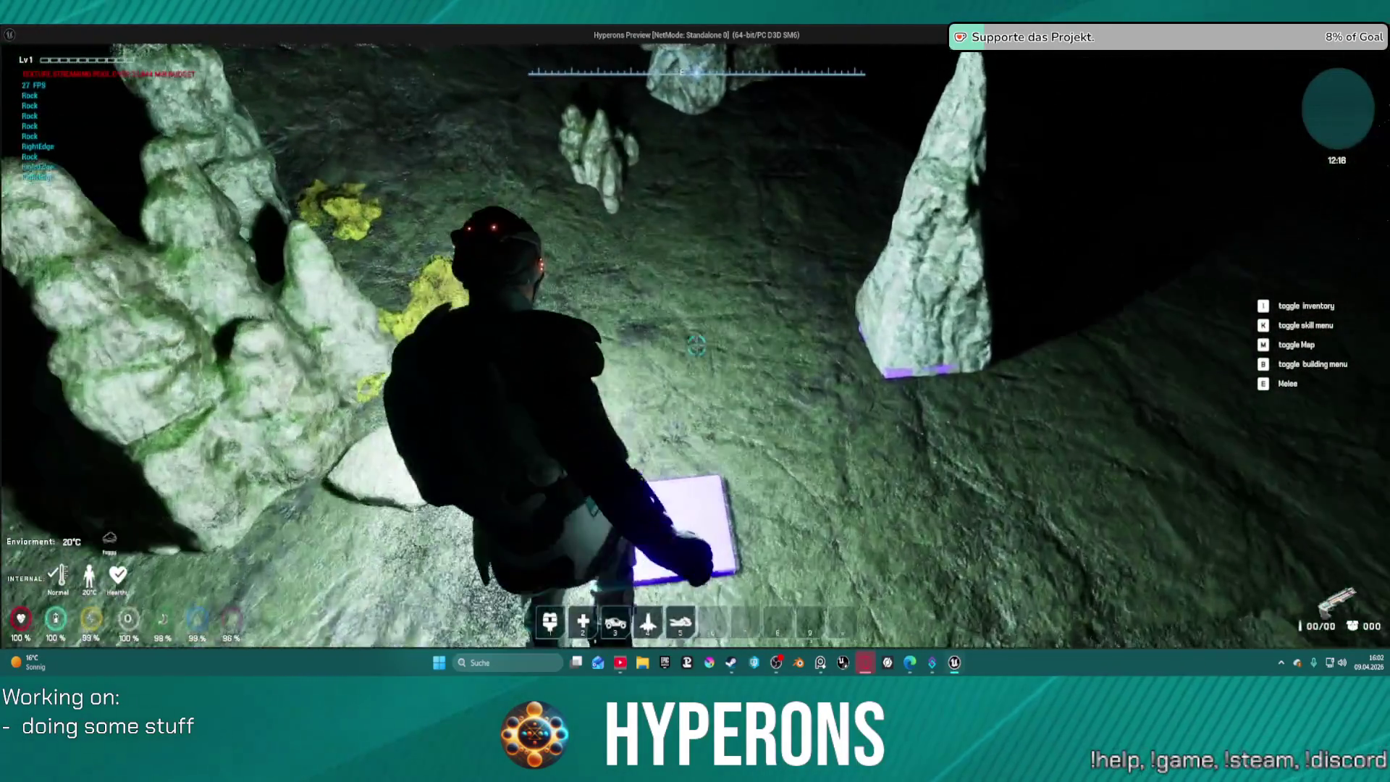
key("w")
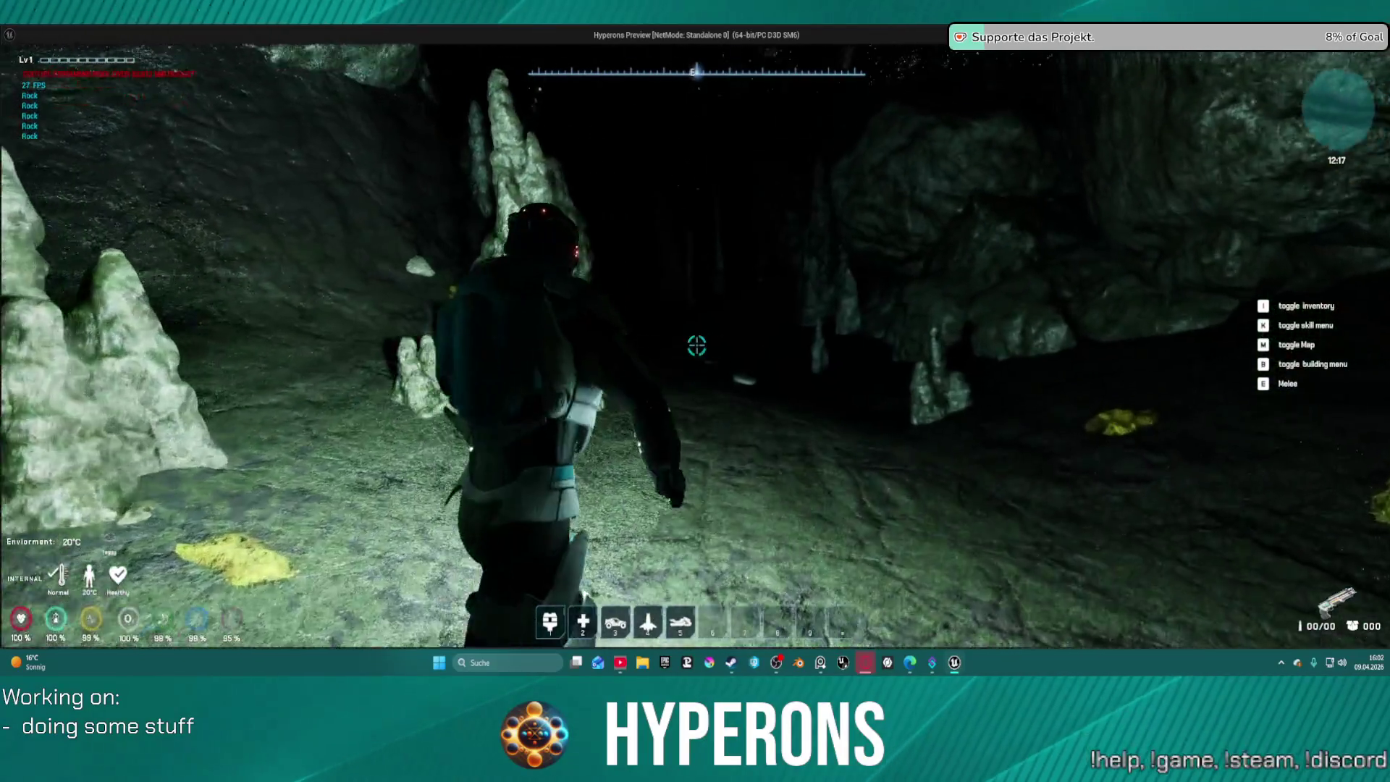
key("w")
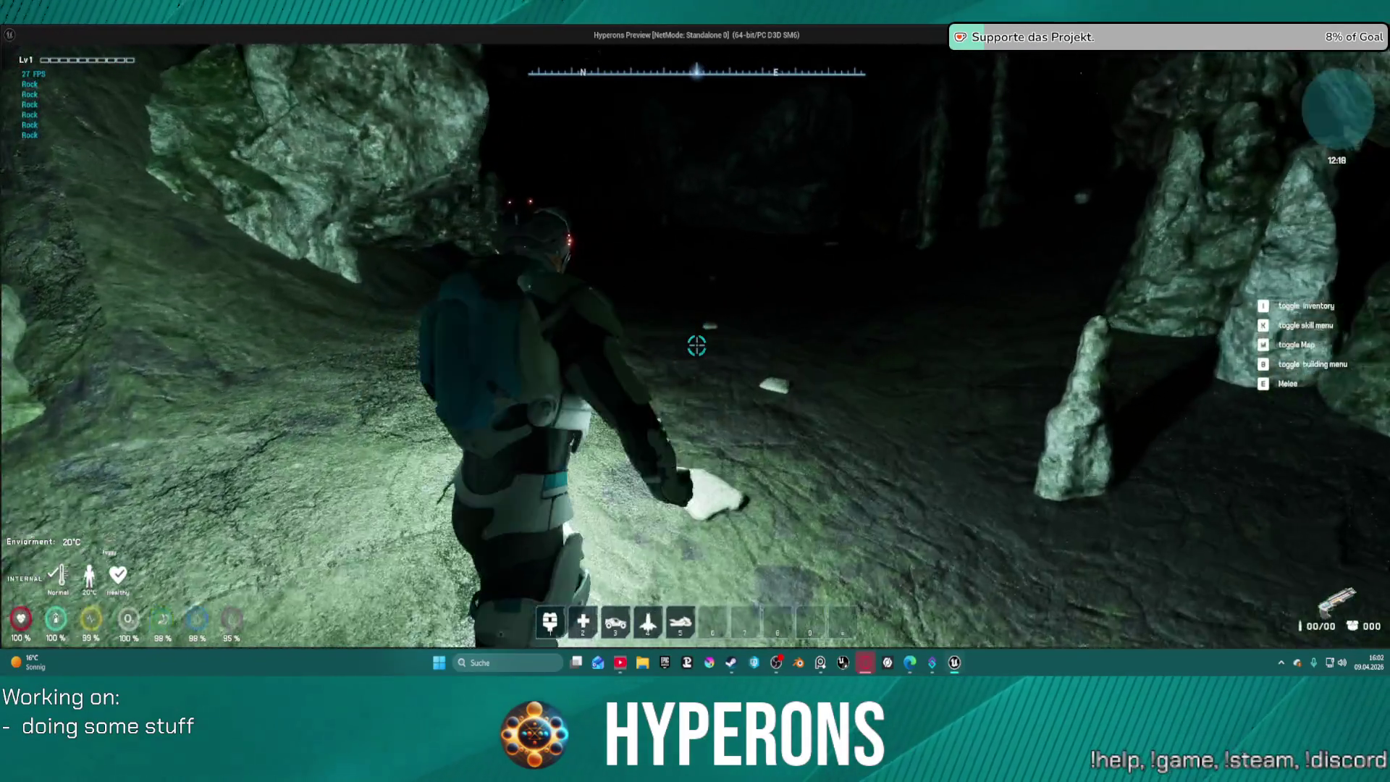
key("w")
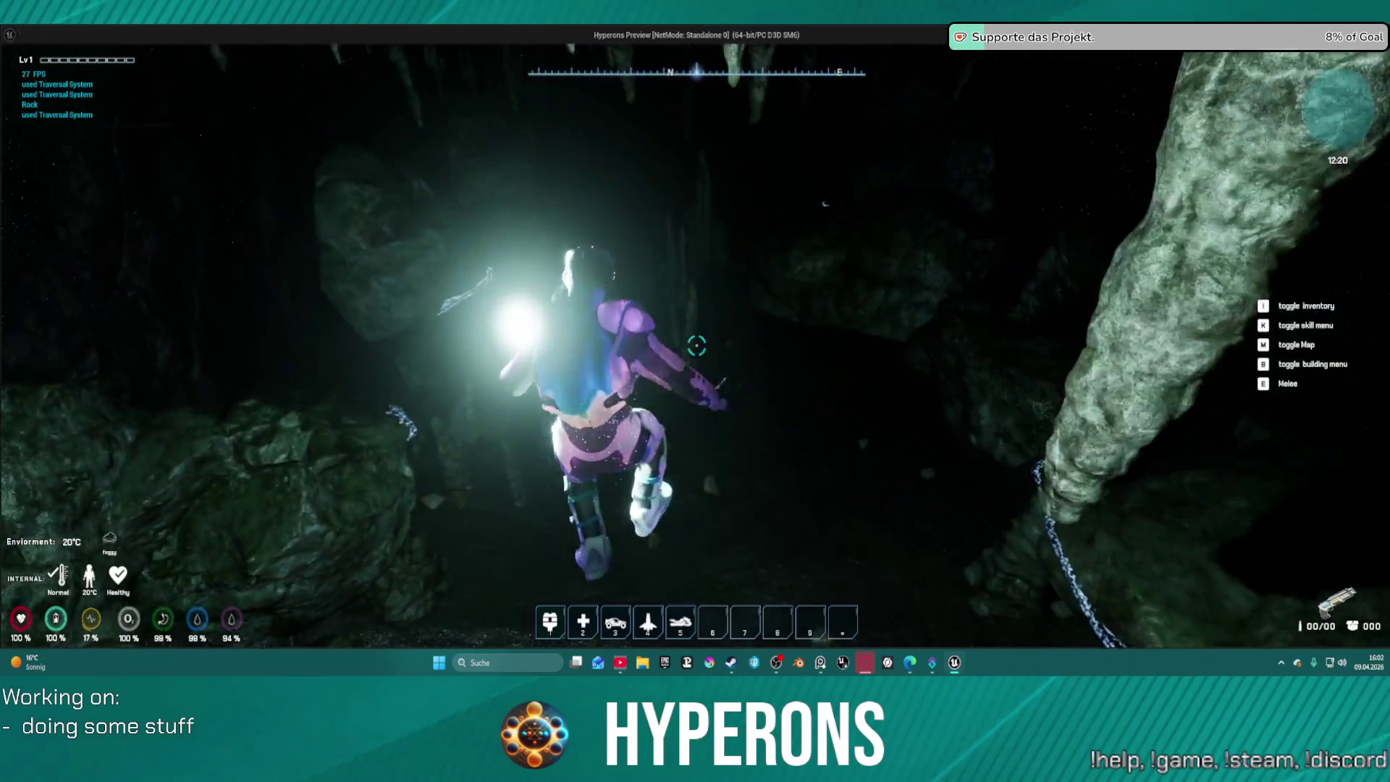
key("w")
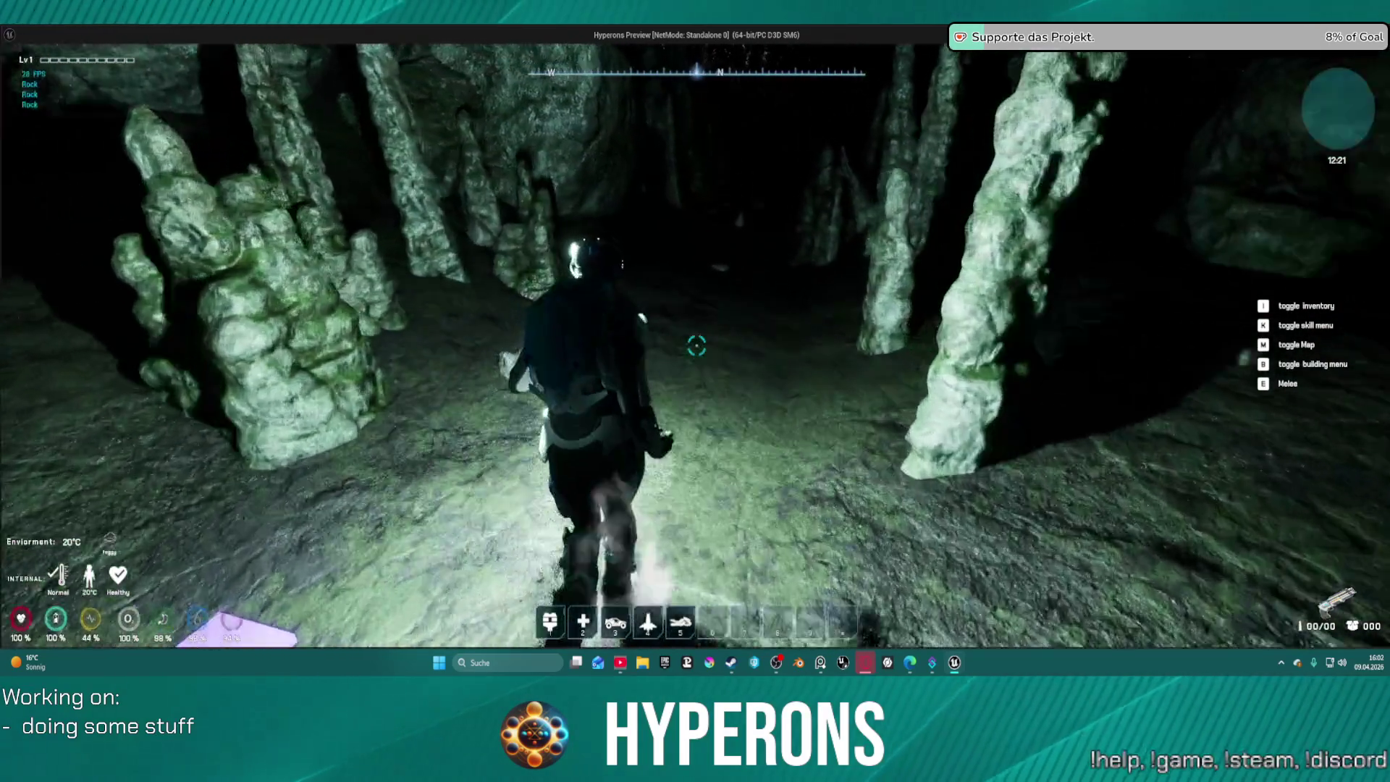
key("w")
key("w")
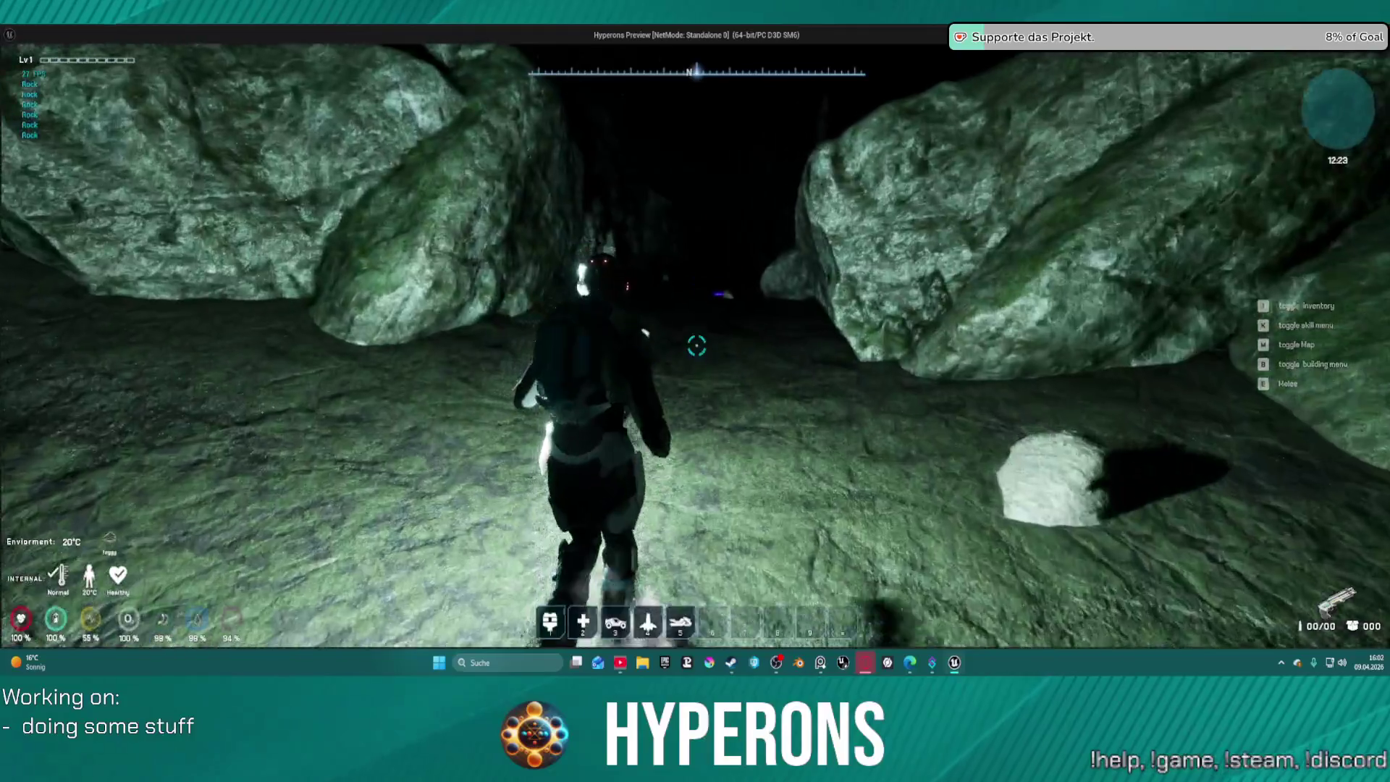
key("w")
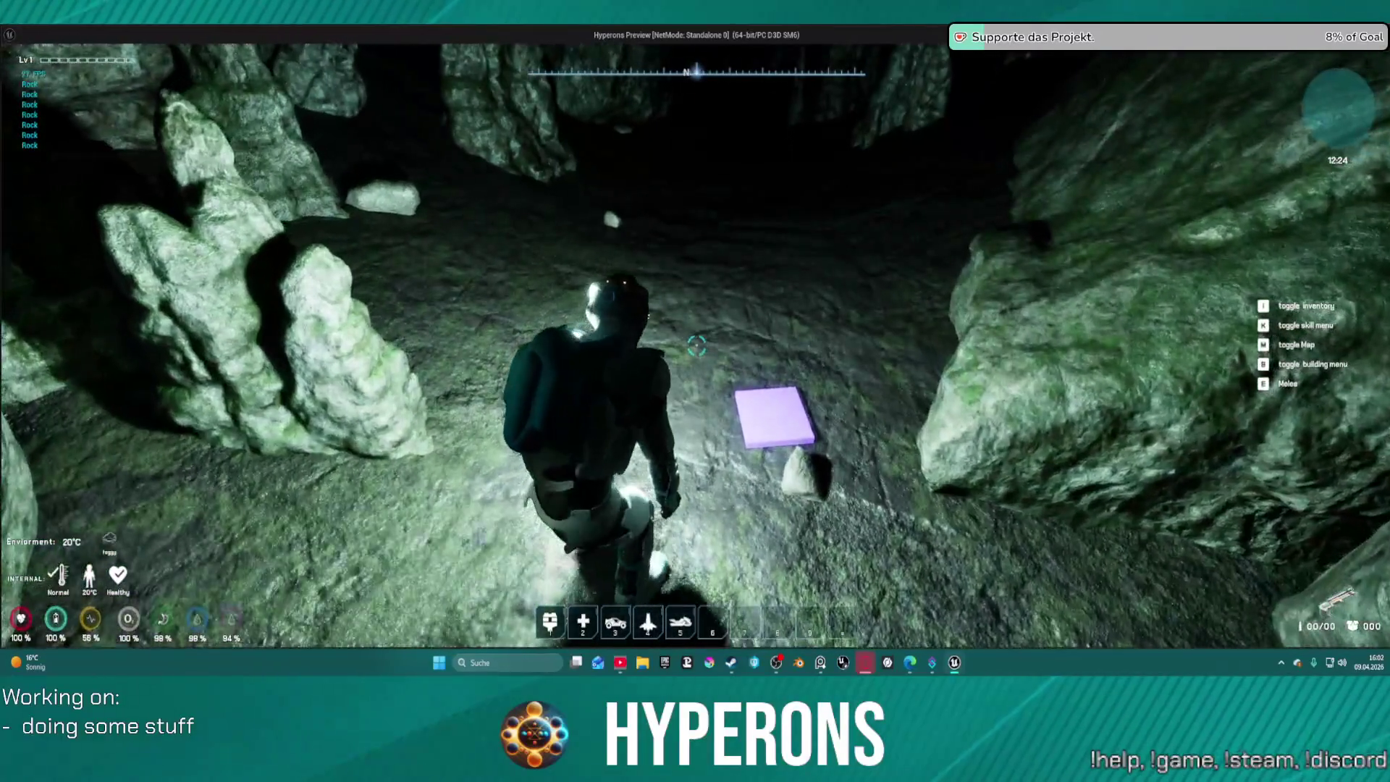
End the standalone preview, fly the viewport along the cave passage, and pan the PCG_CaveDM graph.
key("Escape")
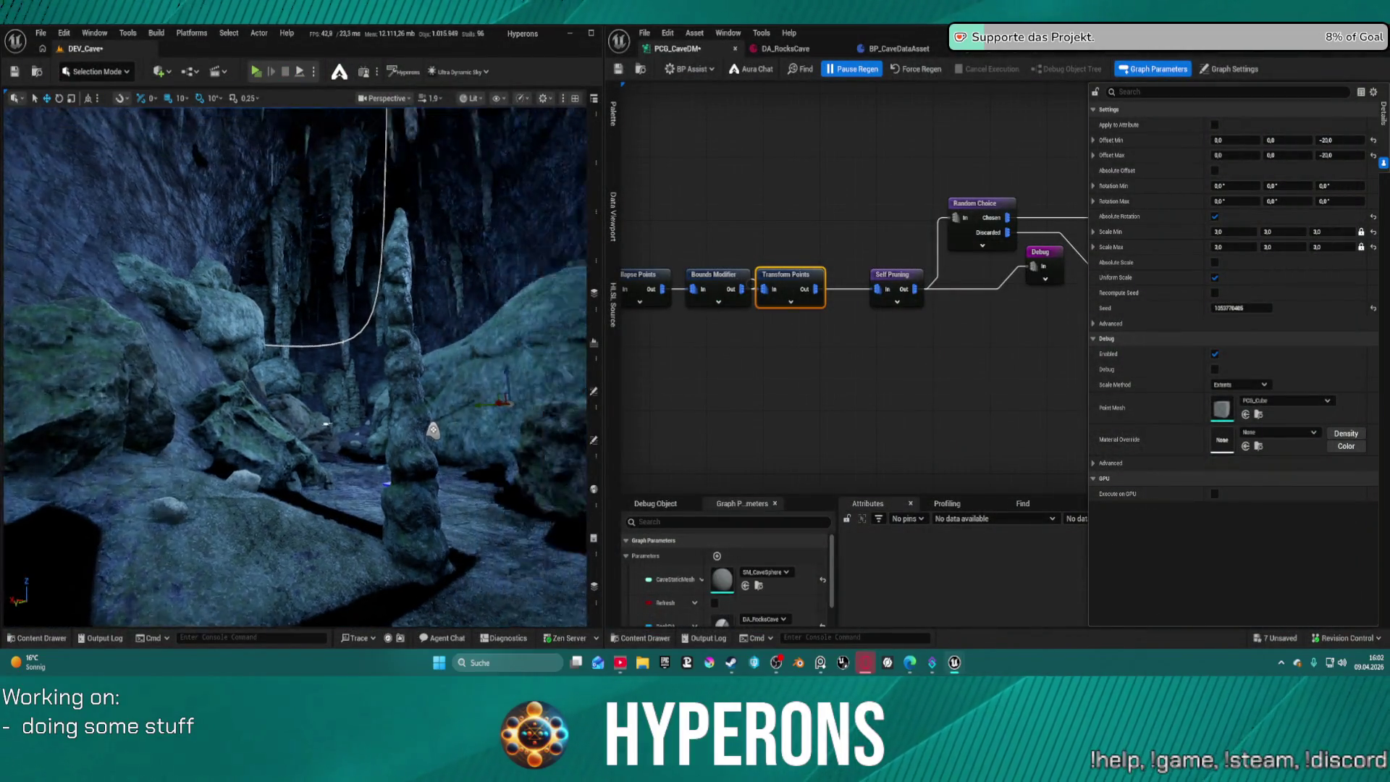
left_click_drag(433, 430, 427, 362)
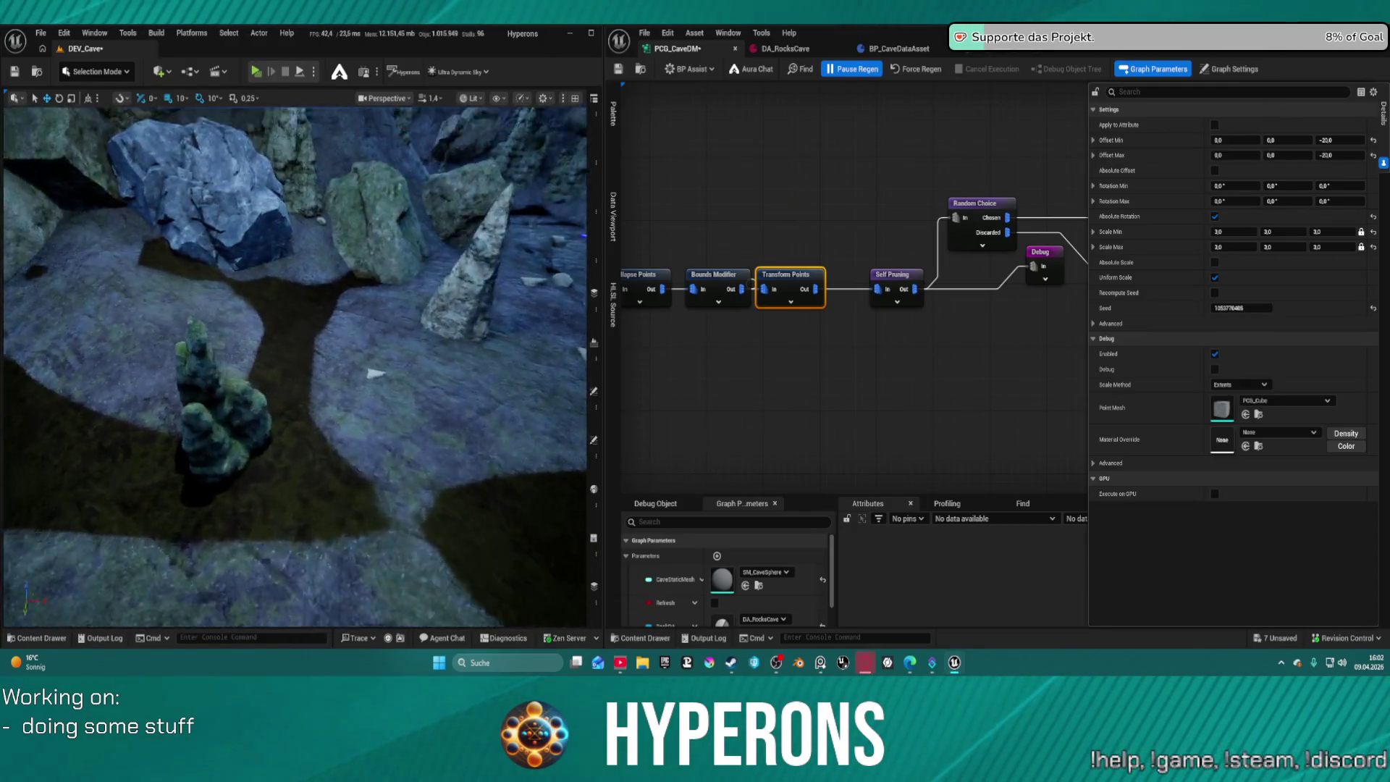
mouse_move(427, 362)
left_mouse_down()
mouse_move(420, 318)
mouse_move(417, 362)
mouse_move(395, 329)
left_mouse_up()
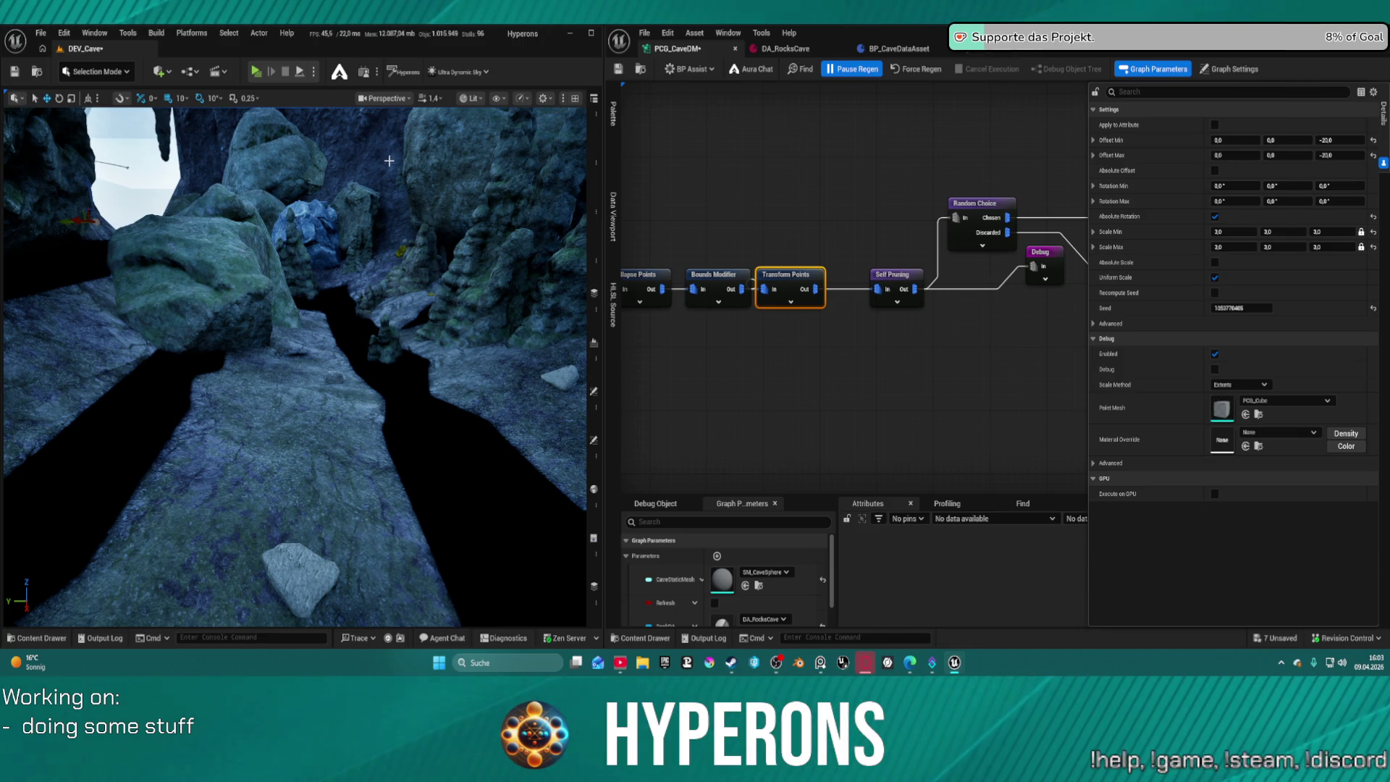
mouse_move(389, 161)
left_mouse_down()
mouse_move(340, 166)
mouse_move(319, 92)
left_mouse_up()
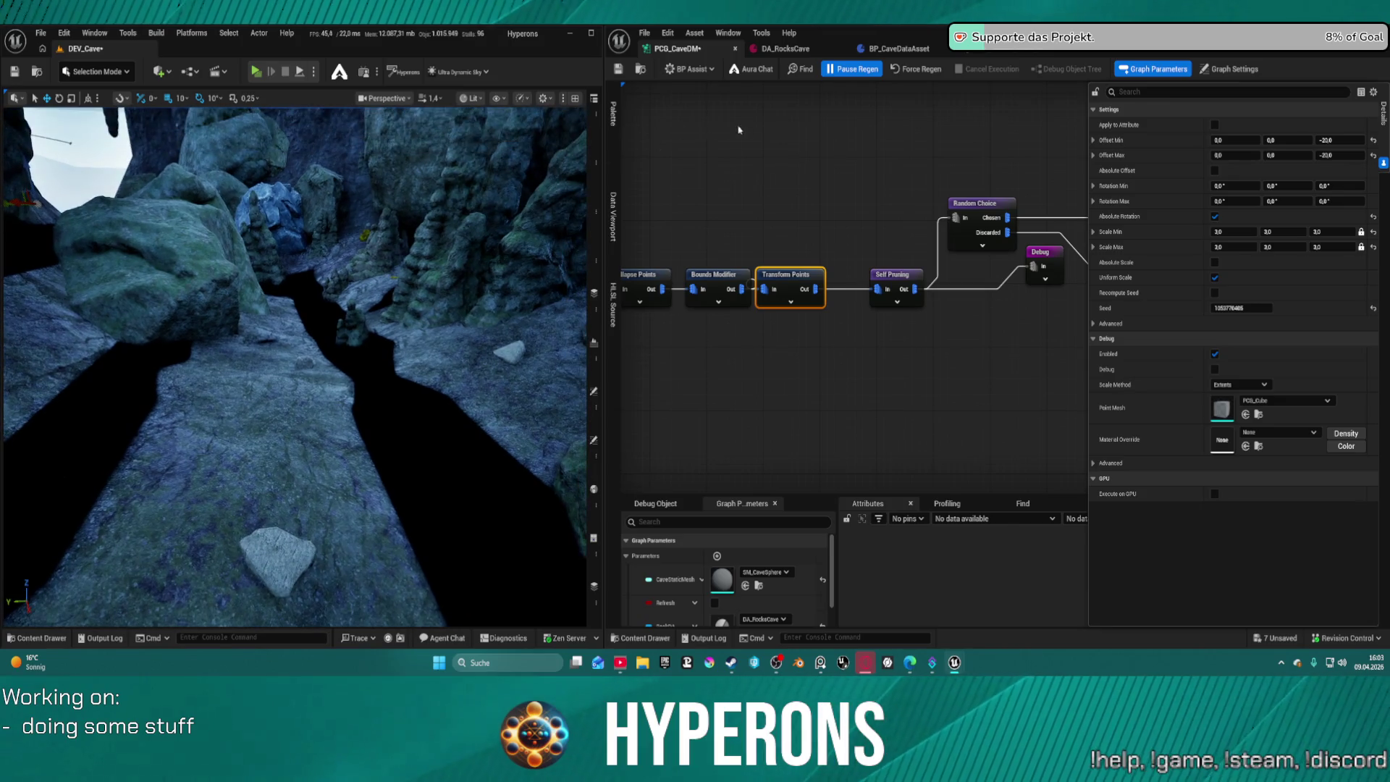
scroll(819, 179, "down", 5)
left_click_drag(819, 179, 847, 259)
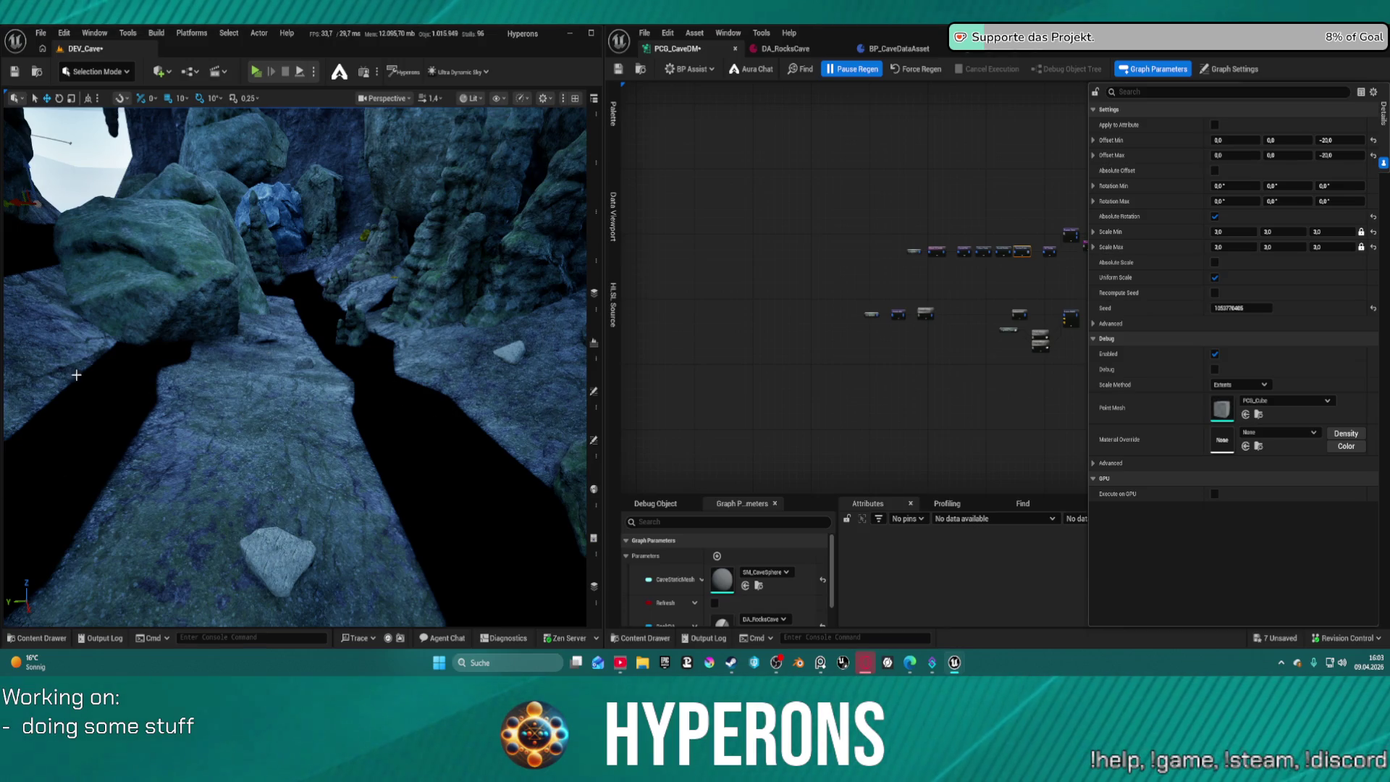
scroll(536, 362, "up", 3)
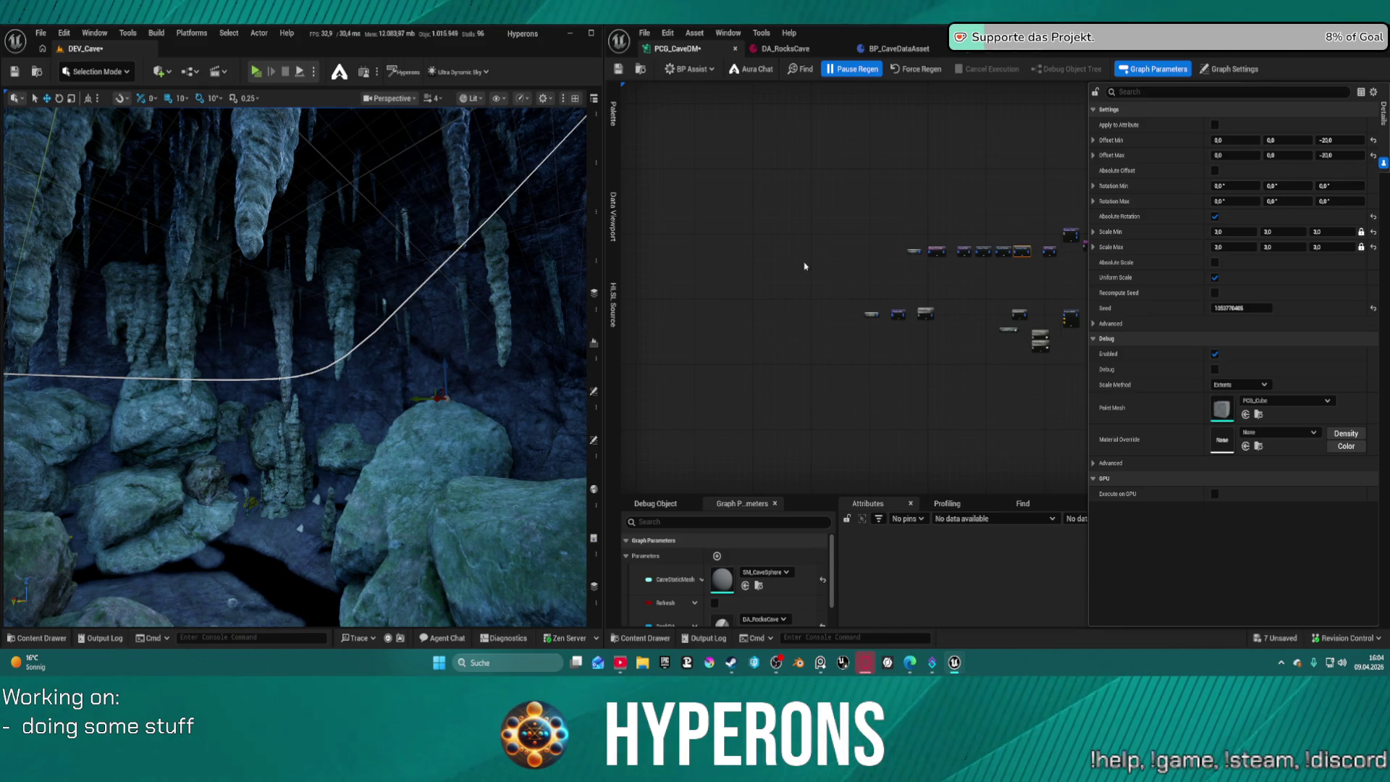
Save all changed assets, including the DEV_Cave map and PCG_CaveDM graph, with Ctrl+Shift+S.
key("ctrl+shift+s")
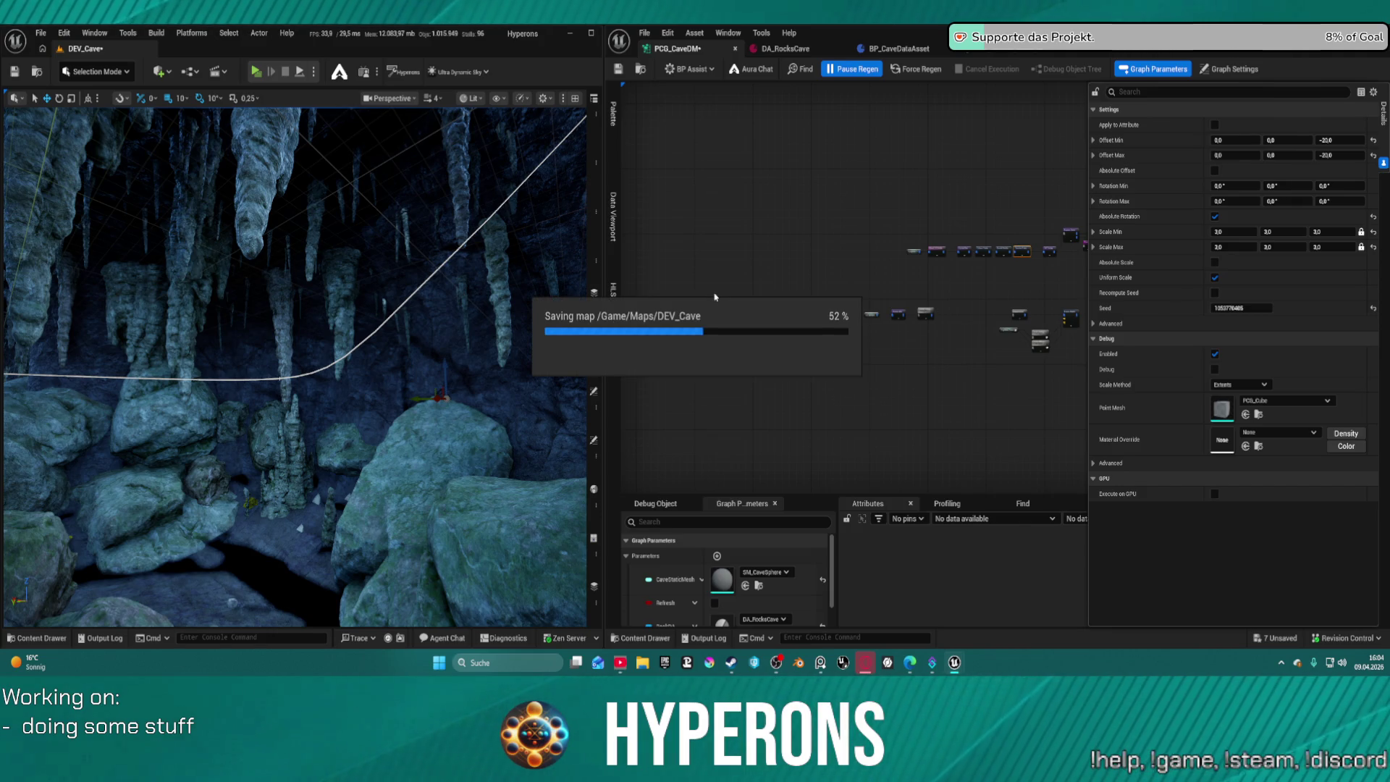